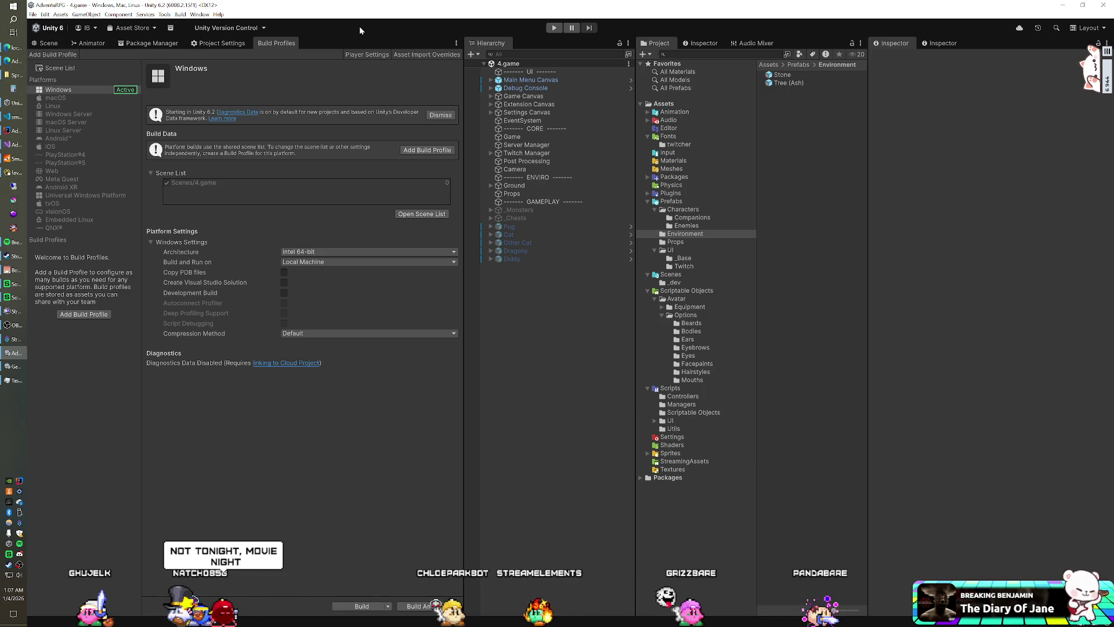
# - Change the scene Camera's Camera Mode from Elevated to Default
pyautogui.click(532, 170)
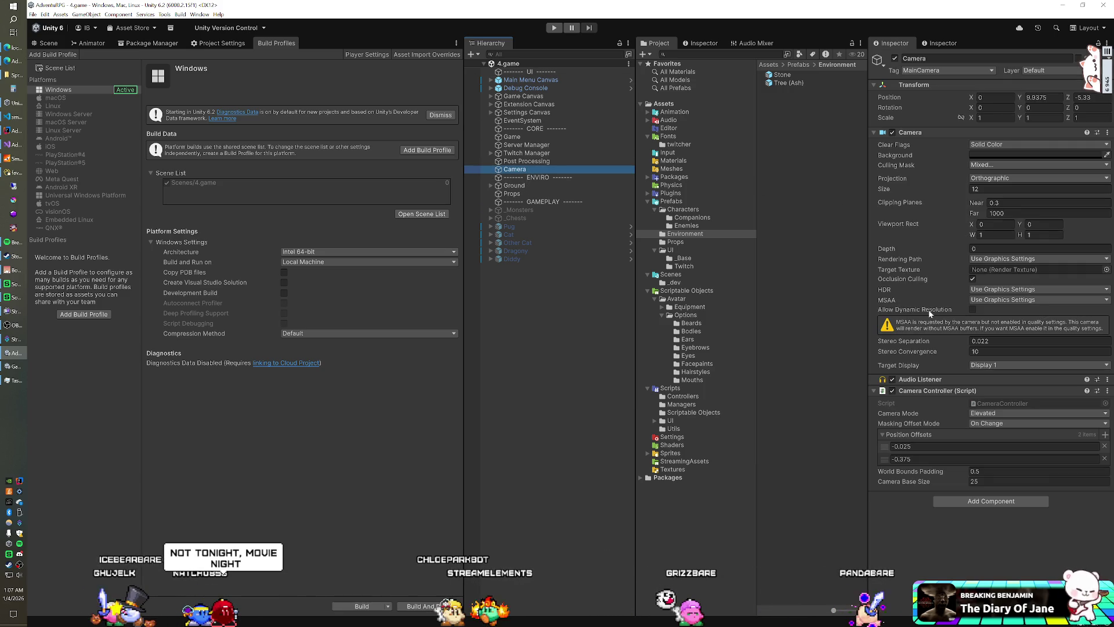
pyautogui.click(983, 413)
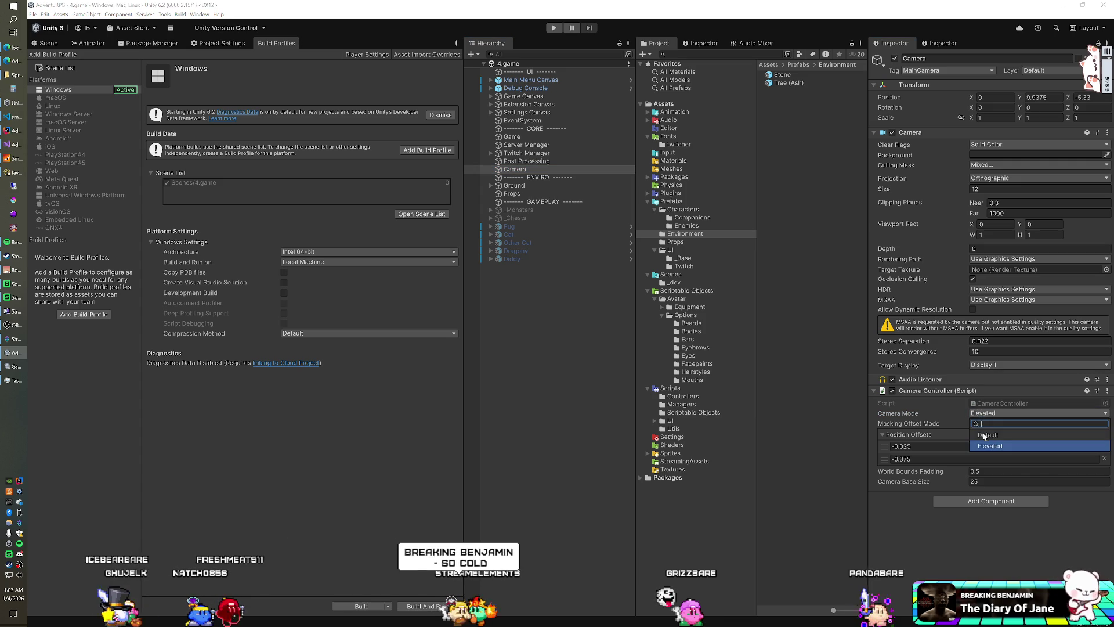
pyautogui.click(984, 435)
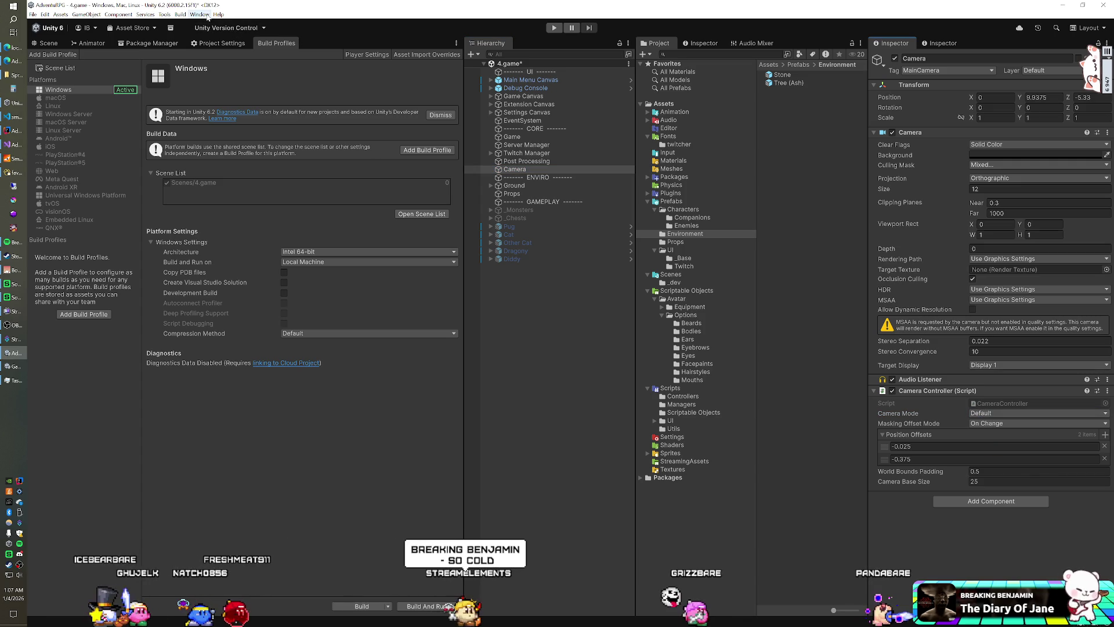
# - Start a Windows development build without saving the scene changes
pyautogui.click(180, 14)
pyautogui.moveTo(217, 28)
pyautogui.click(256, 26)
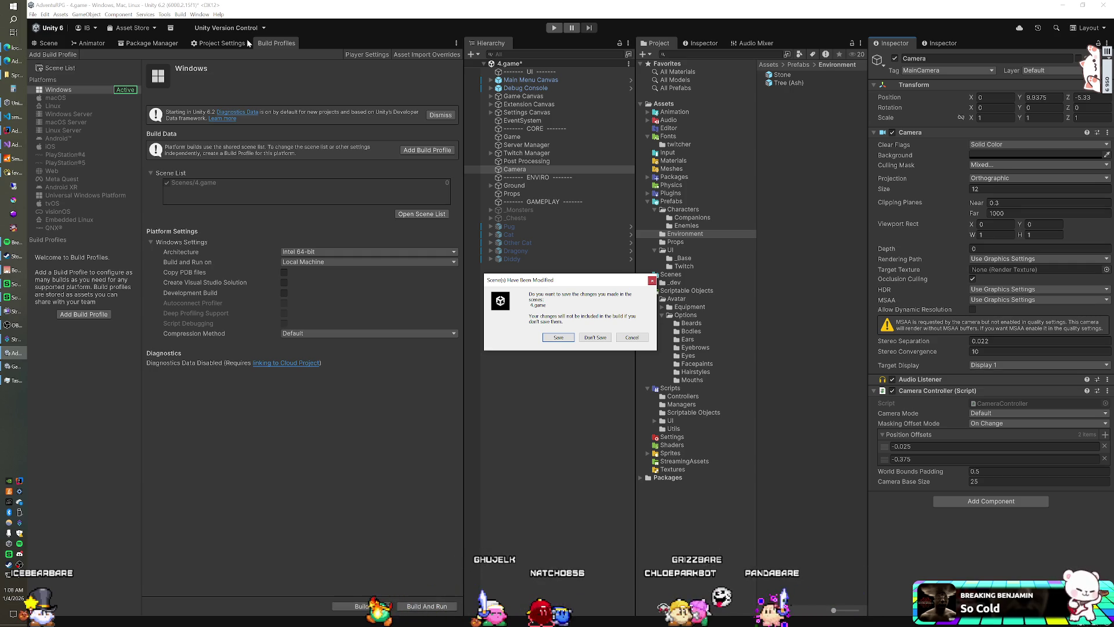
pyautogui.click(582, 339)
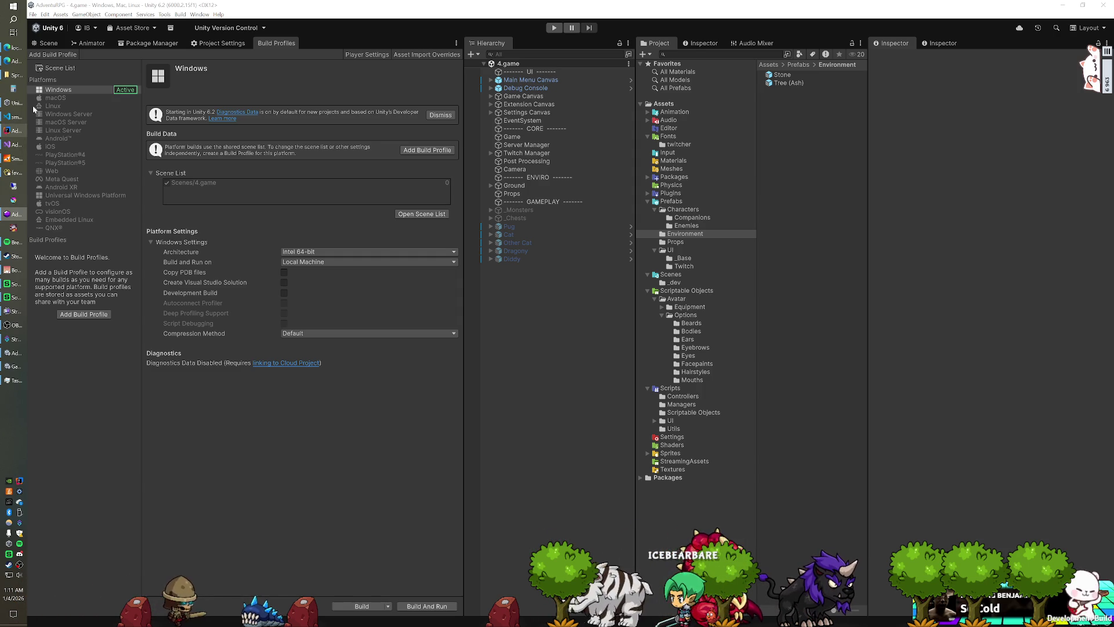
# - After the build finishes, switch from Unity to the AdventuRPG Trello board in the browser
pyautogui.hotkey('alt', 'Tab')
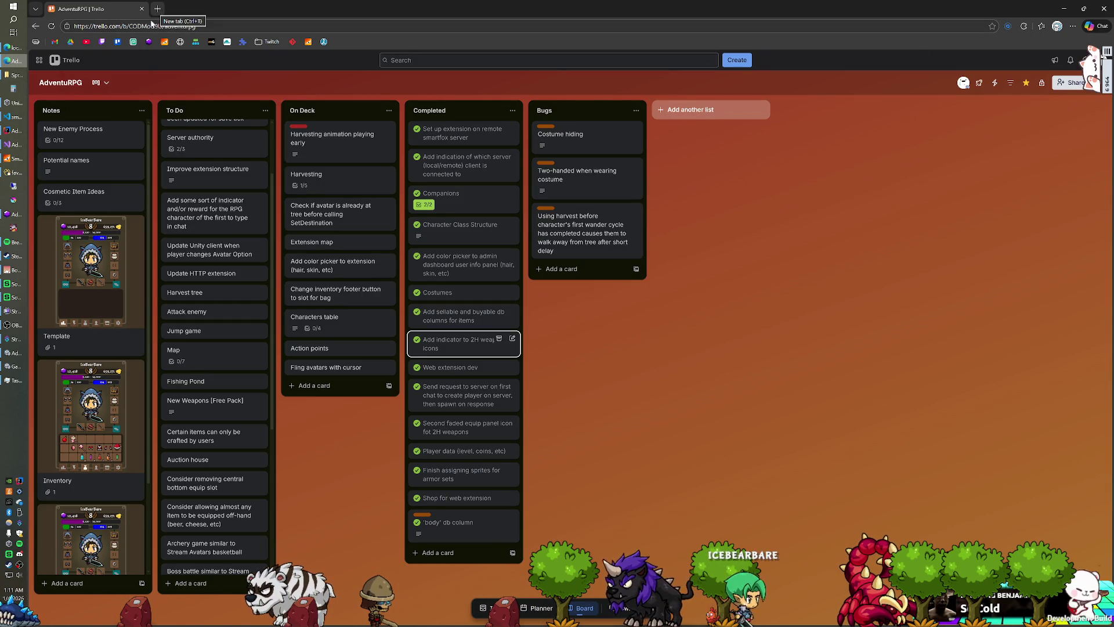
# - Check the taskbar windows and bring the browser back to the front
pyautogui.click(15, 48)
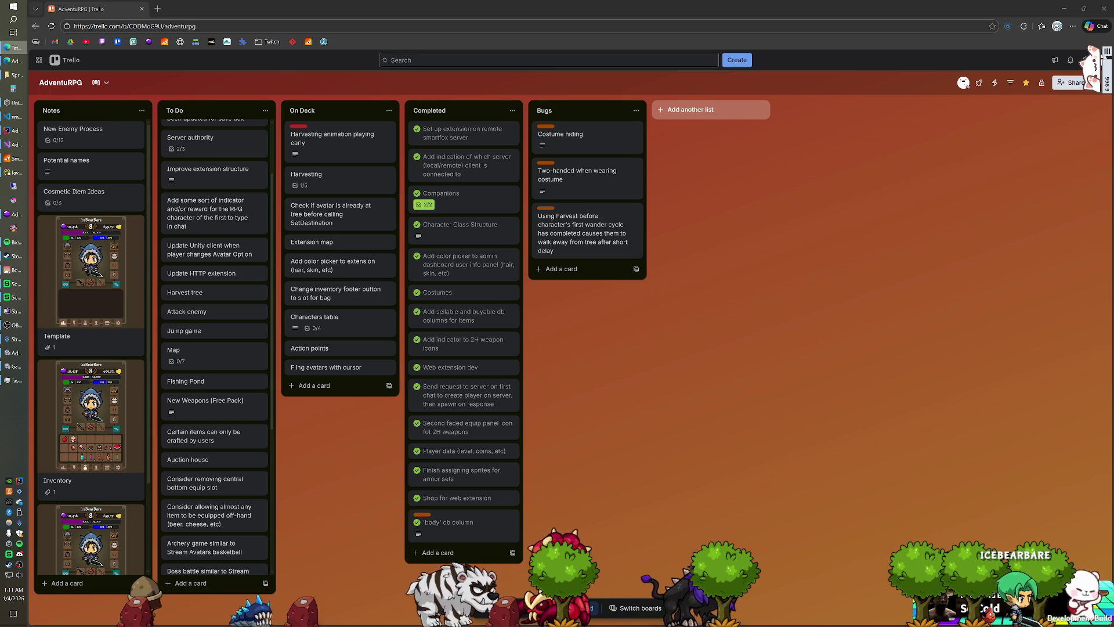
pyautogui.click(14, 214)
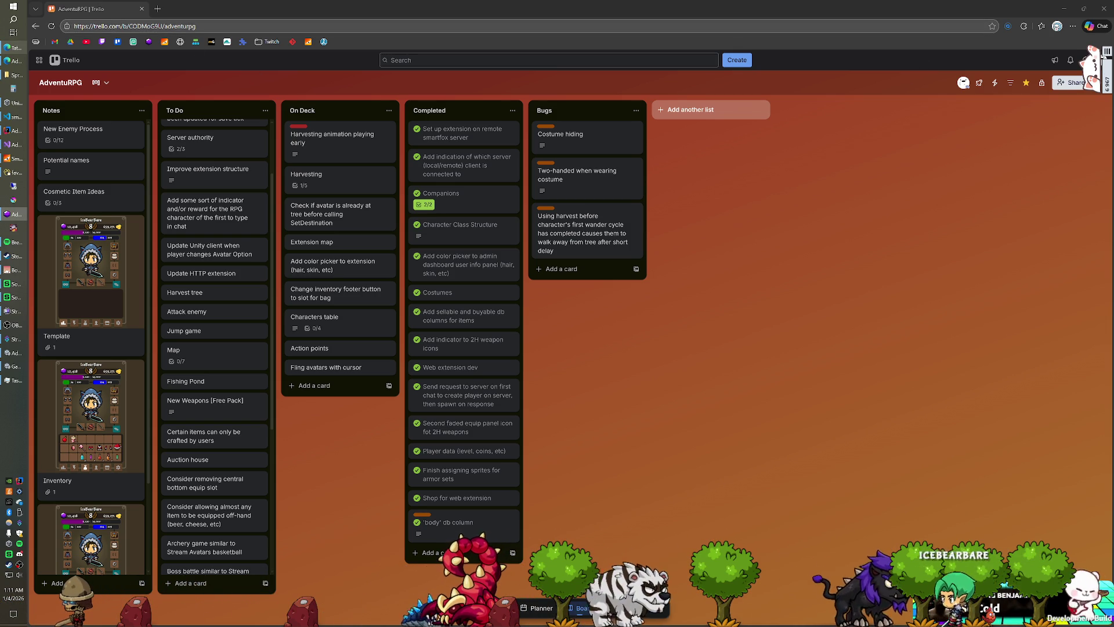
# - Open the first user's extension test page from the admin All Users list, then bring up another running window
pyautogui.click(149, 42)
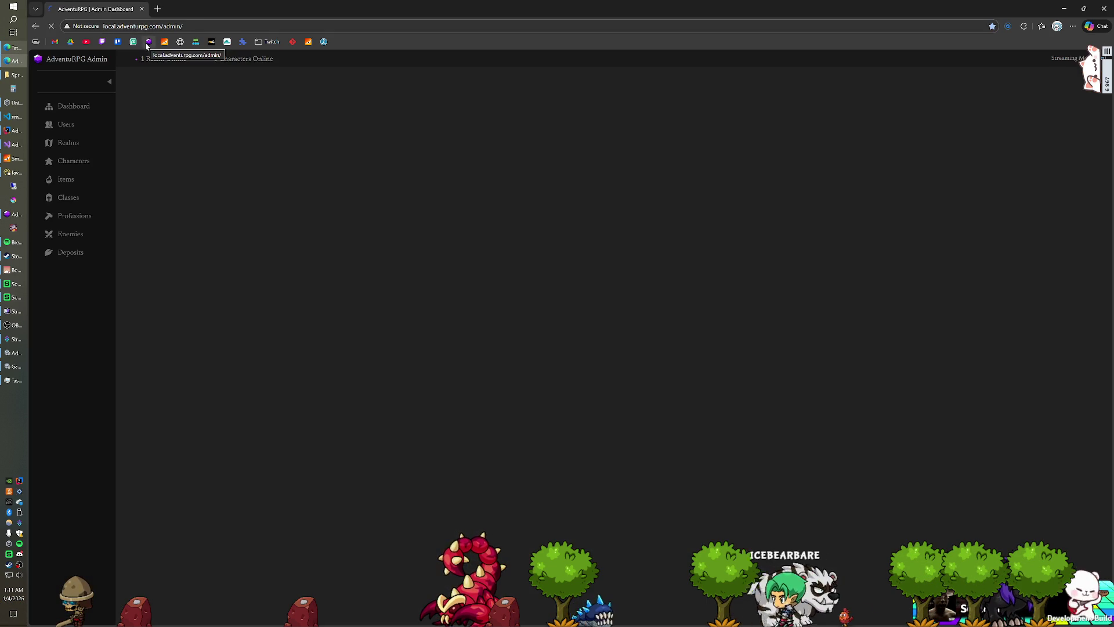
pyautogui.click(65, 124)
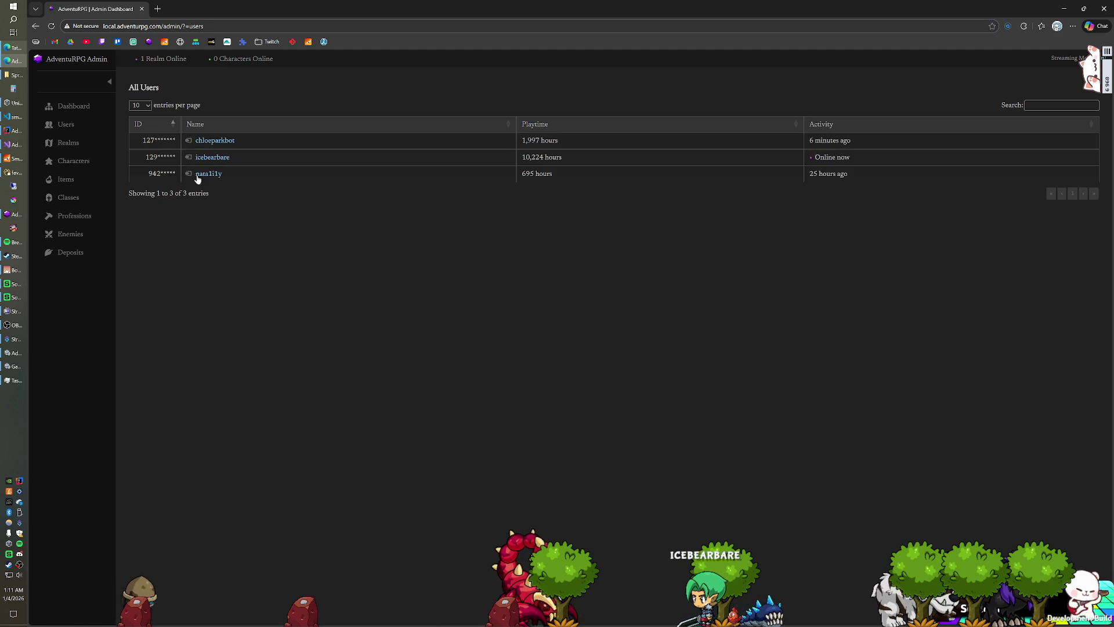
pyautogui.click(189, 141)
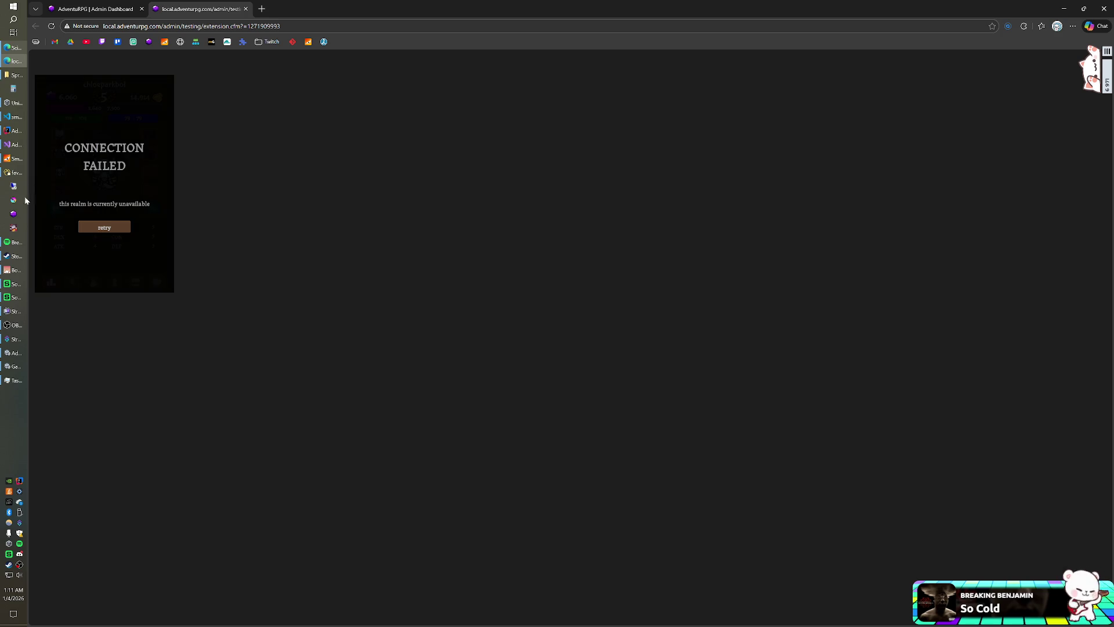
pyautogui.click(13, 216)
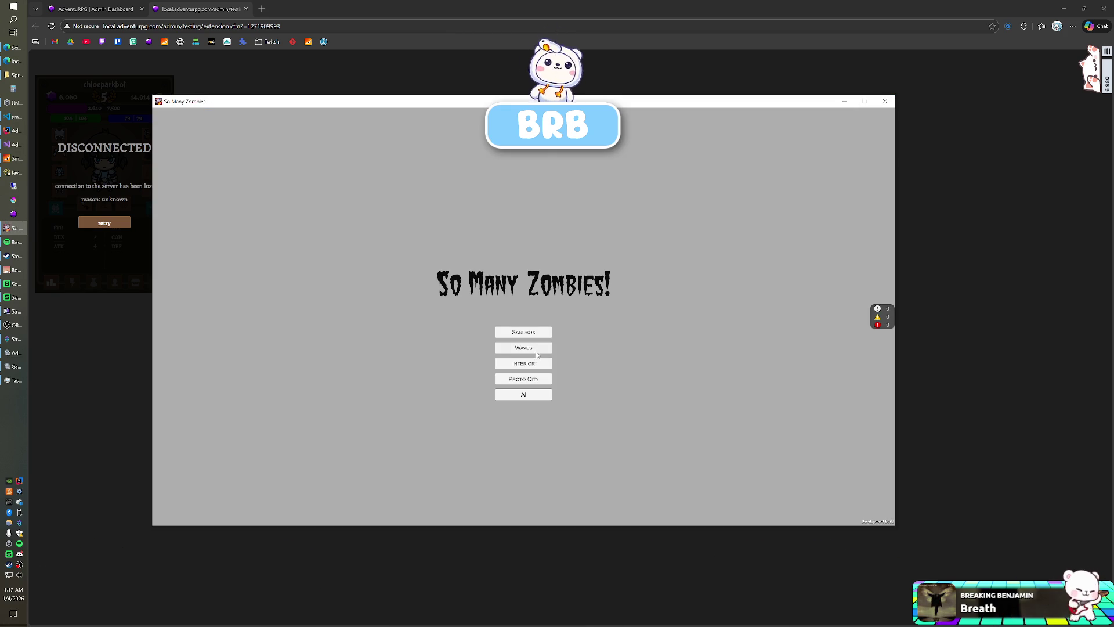
# - Close the So Many Zombies game window and return to the Unity Editor
pyautogui.click(885, 101)
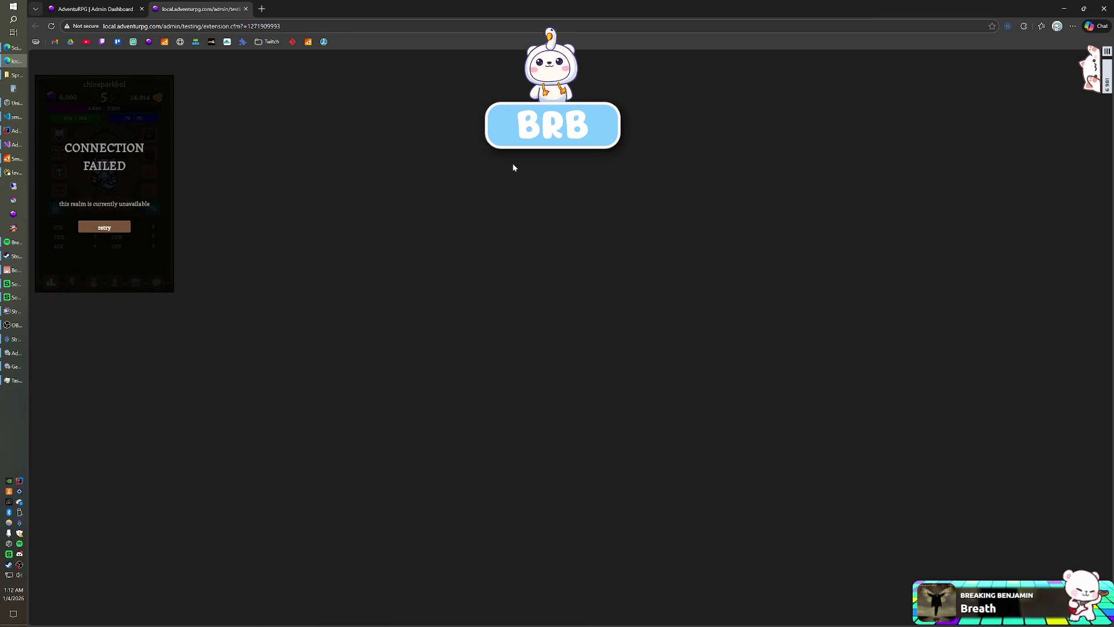
pyautogui.hotkey('alt', 'Tab')
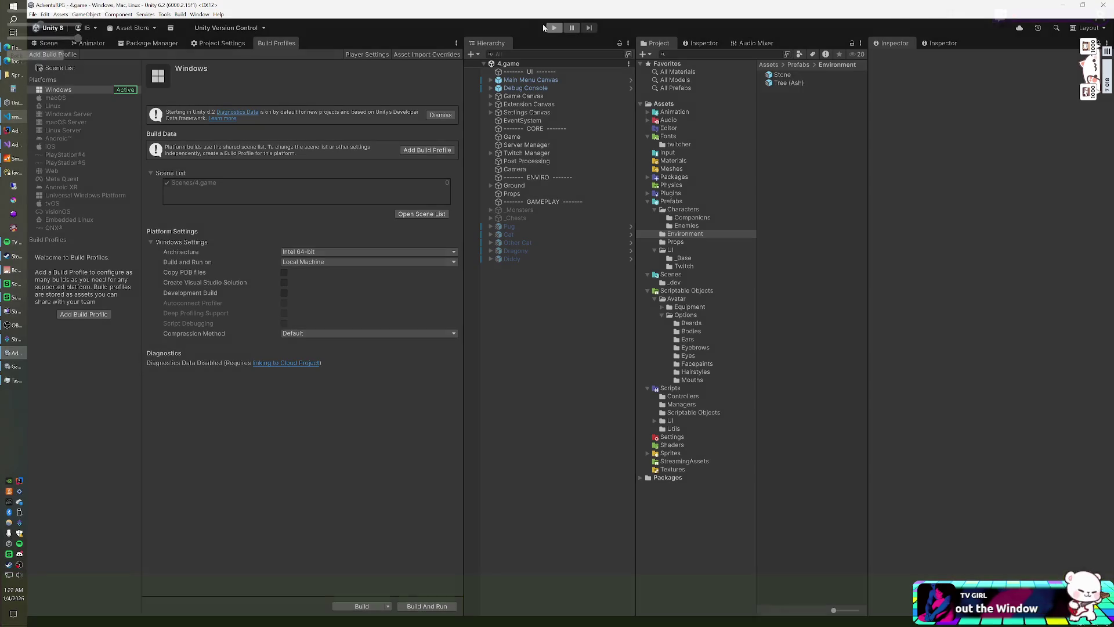
# - Run the 4.game scene in Play mode inside the editor
pyautogui.click(552, 28)
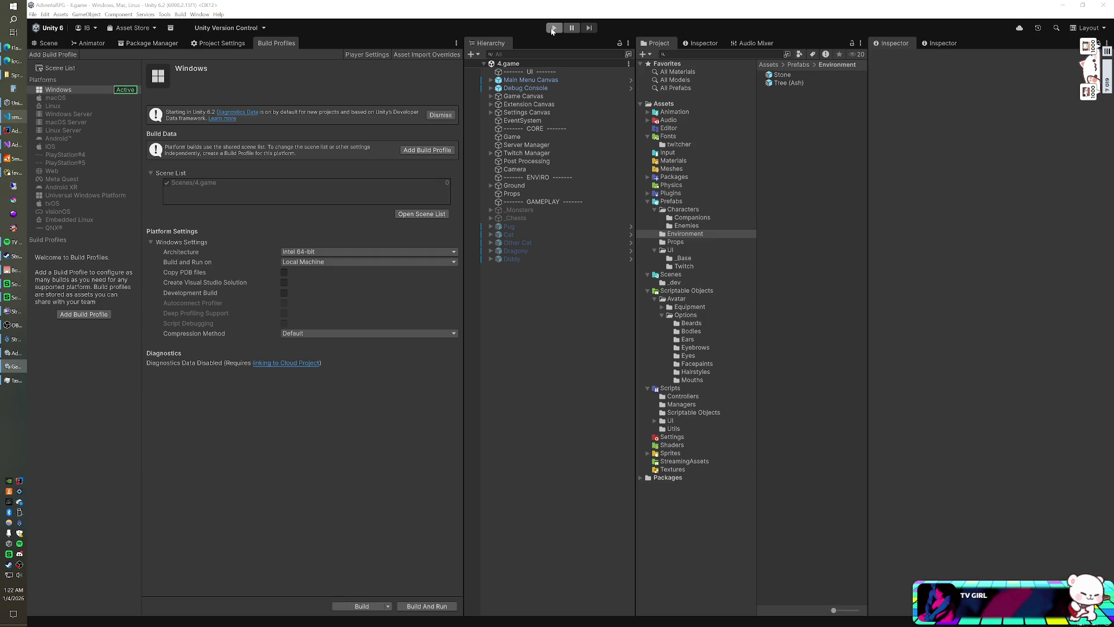
pyautogui.click(553, 28)
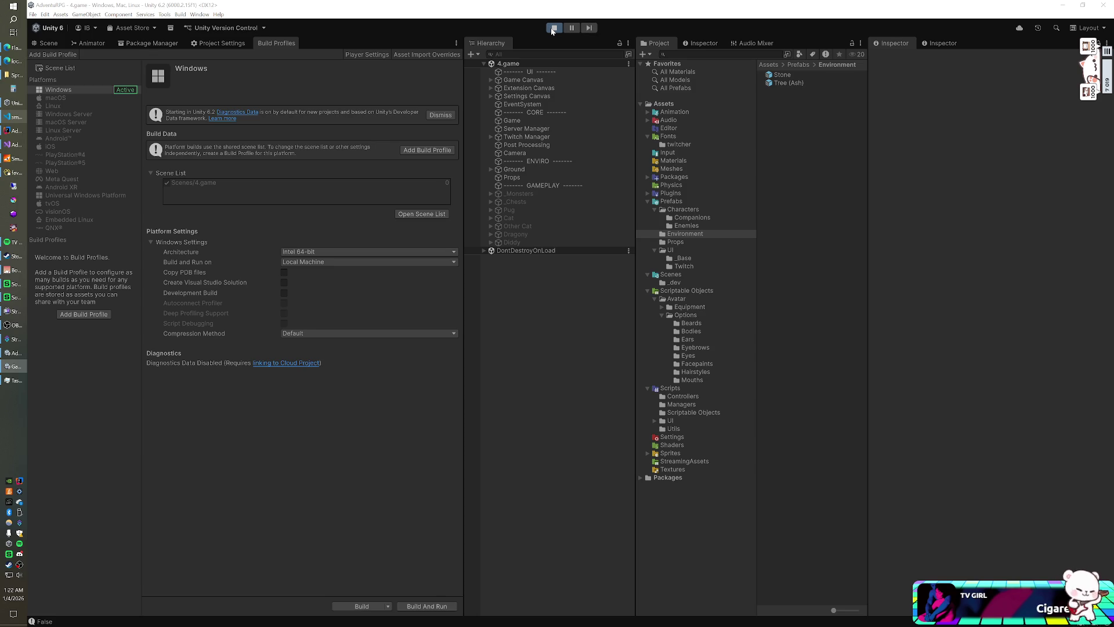
# - Stop Play mode and switch to the extension test page in the browser
pyautogui.click(553, 28)
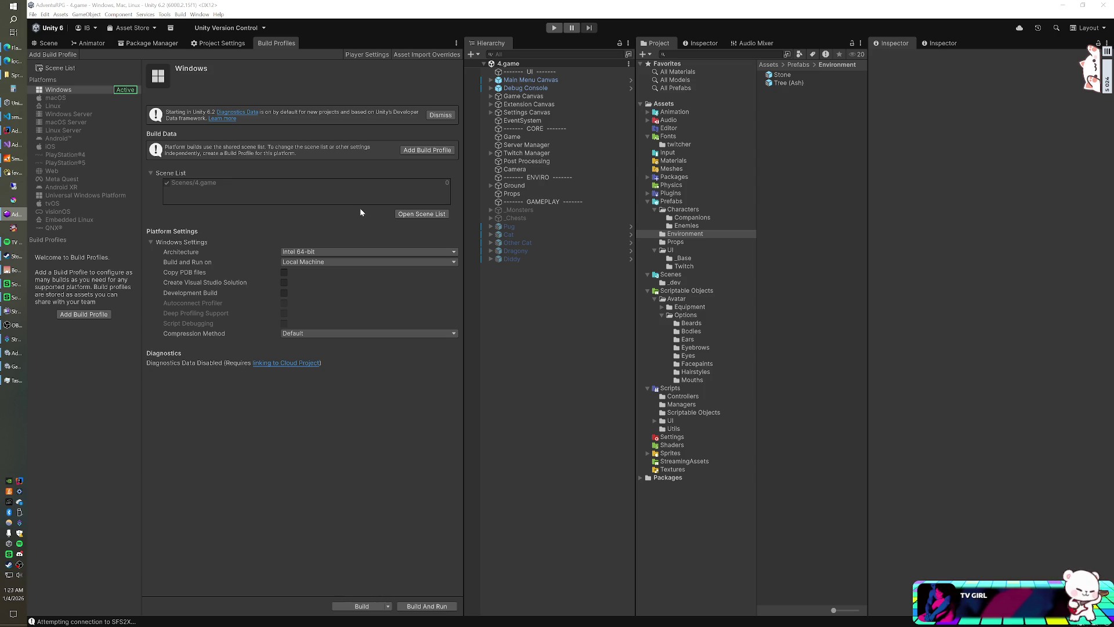
pyautogui.click(13, 60)
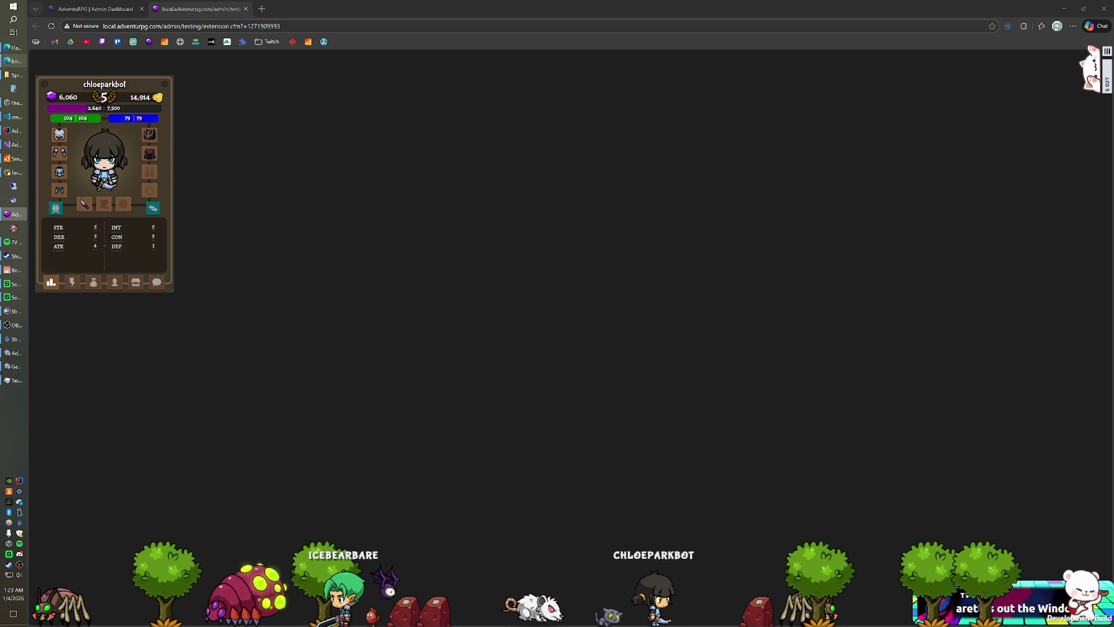
# - Zoom the extension page to 175%, view the character's craft, shop, harvest and attack actions, then close the tab
pyautogui.click(628, 186)
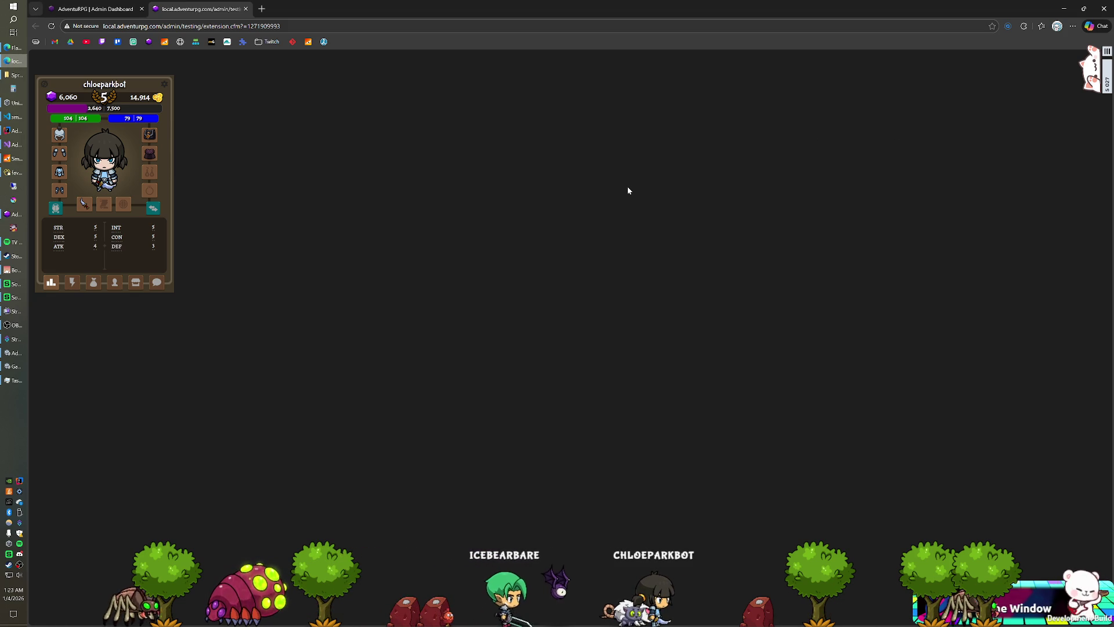
pyautogui.hotkey('ctrl', '+')
pyautogui.hotkey('ctrl', '+')
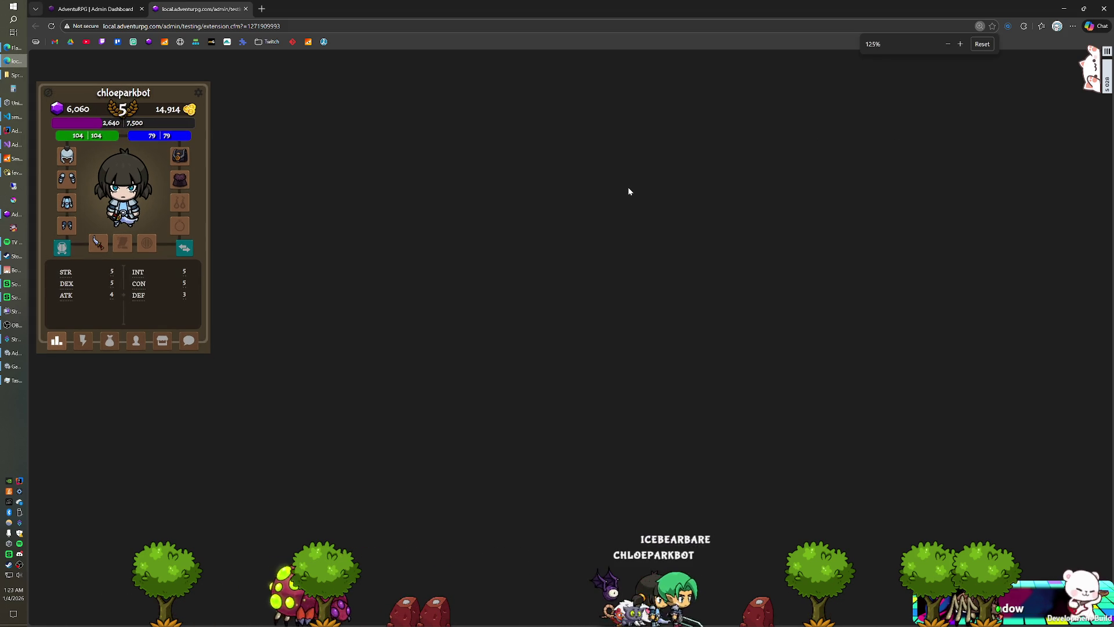
pyautogui.hotkey('ctrl', '+')
pyautogui.hotkey('ctrl', '+')
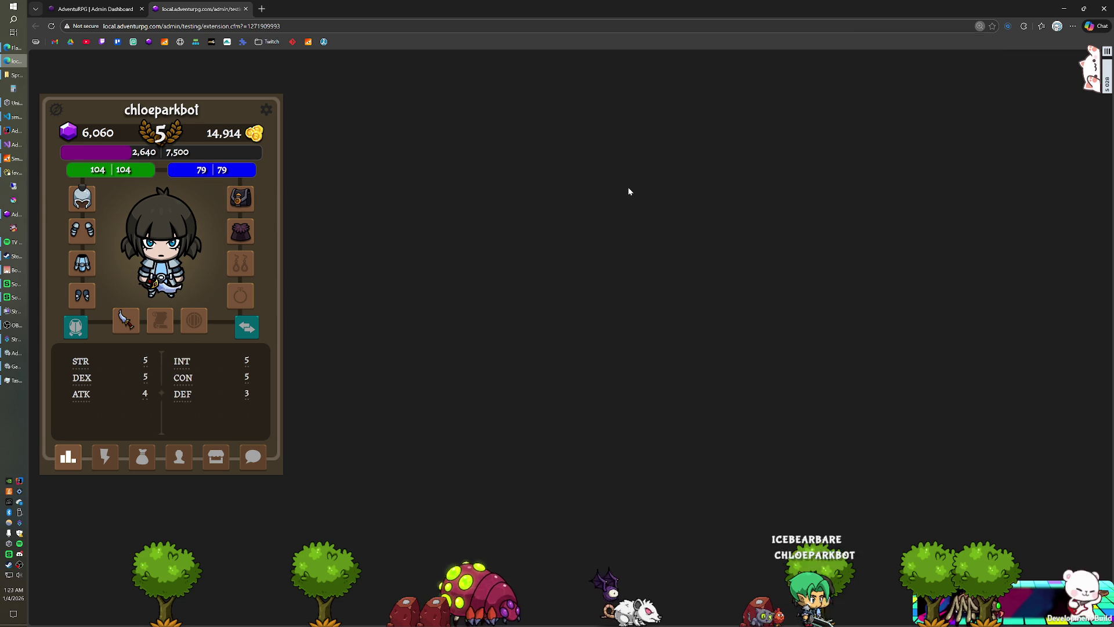
pyautogui.hotkey('alt', 'Tab')
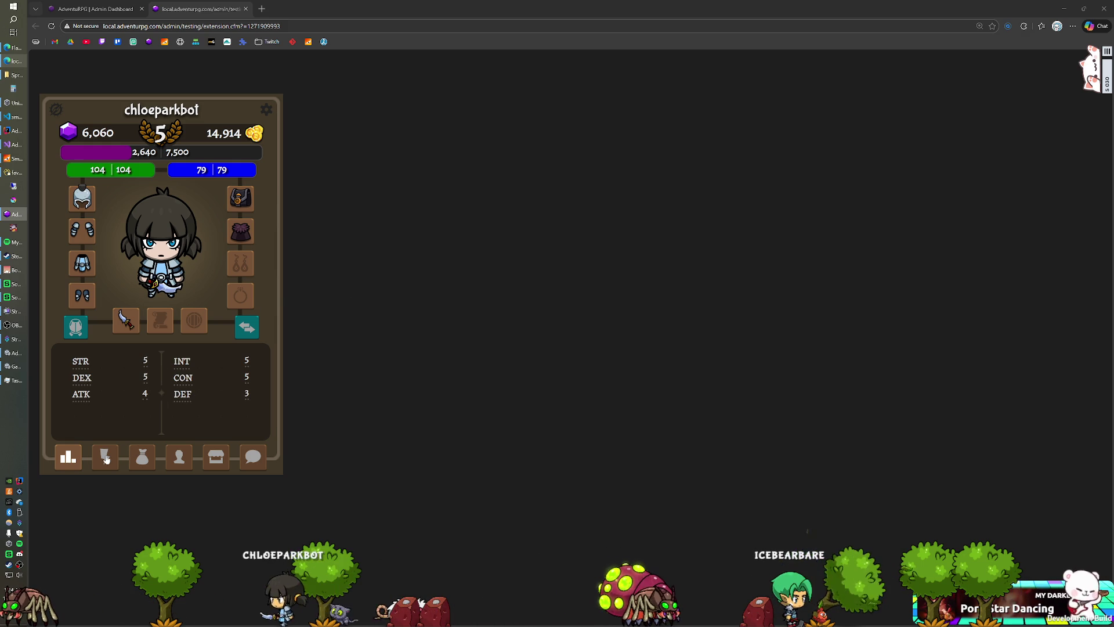
pyautogui.click(108, 457)
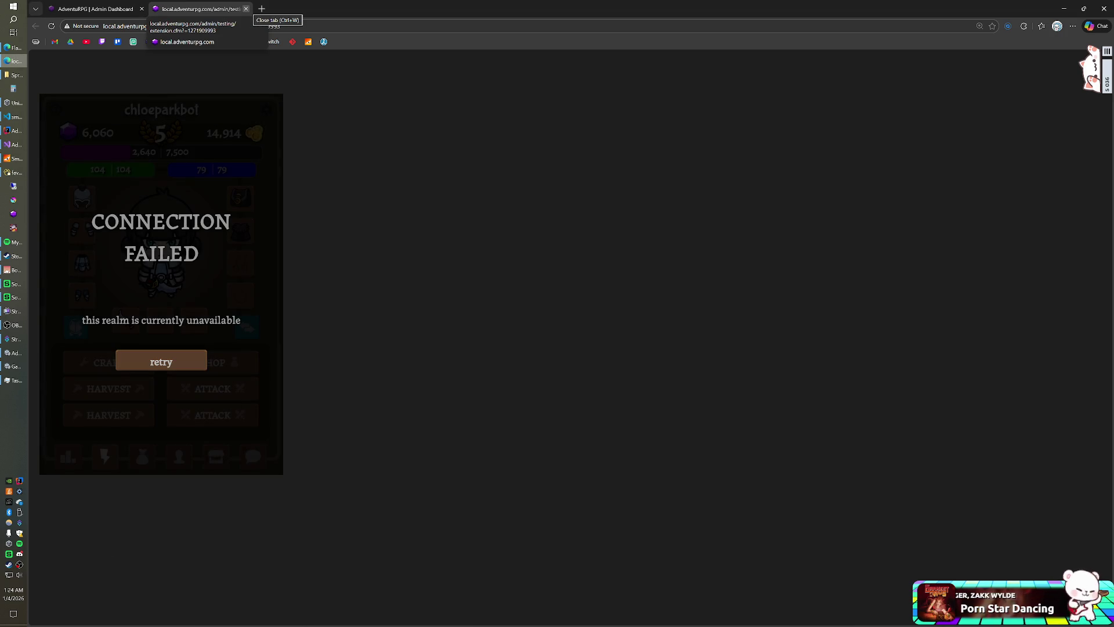
pyautogui.click(246, 9)
# - Switch between Unity and the relaunched game window, then expand the installed Packages folder
pyautogui.hotkey('alt', 'Tab')
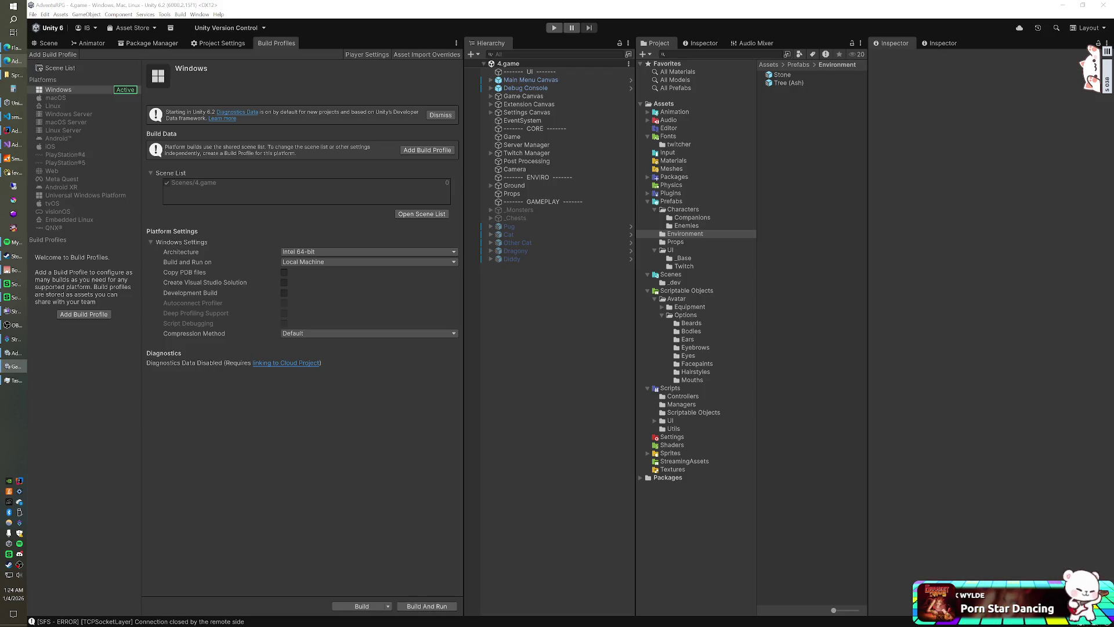
pyautogui.hotkey('alt', 'Tab')
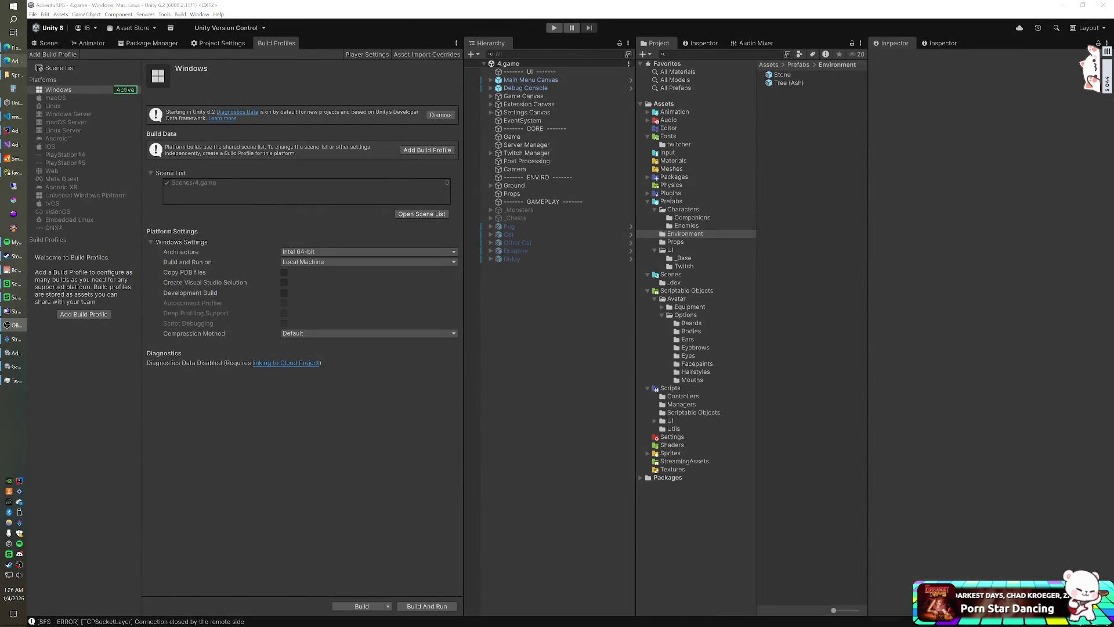
pyautogui.click(13, 366)
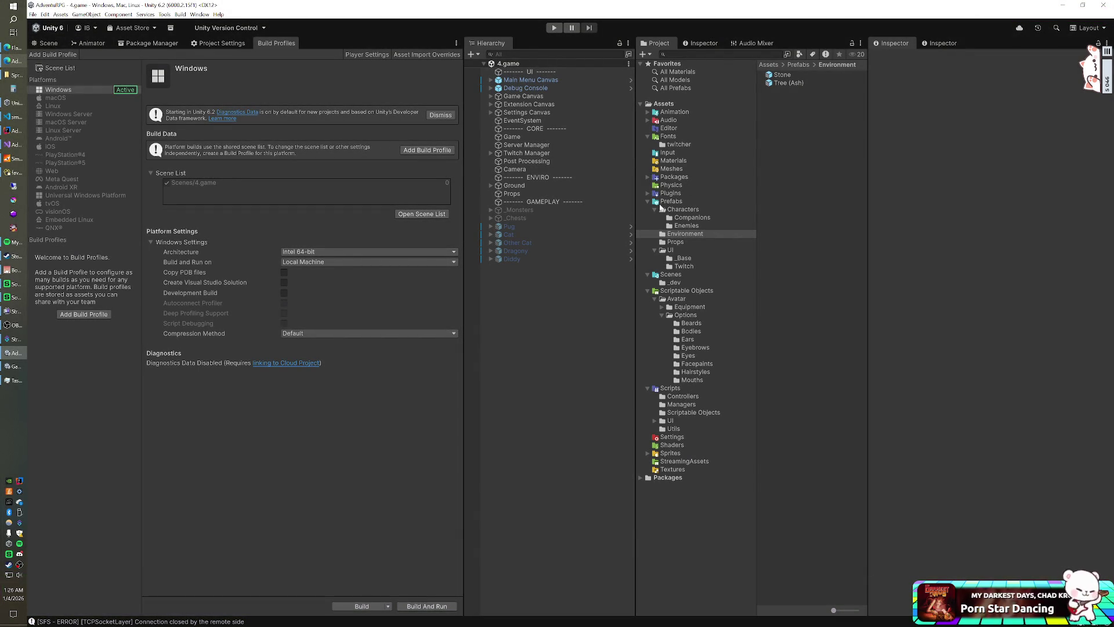
pyautogui.click(647, 177)
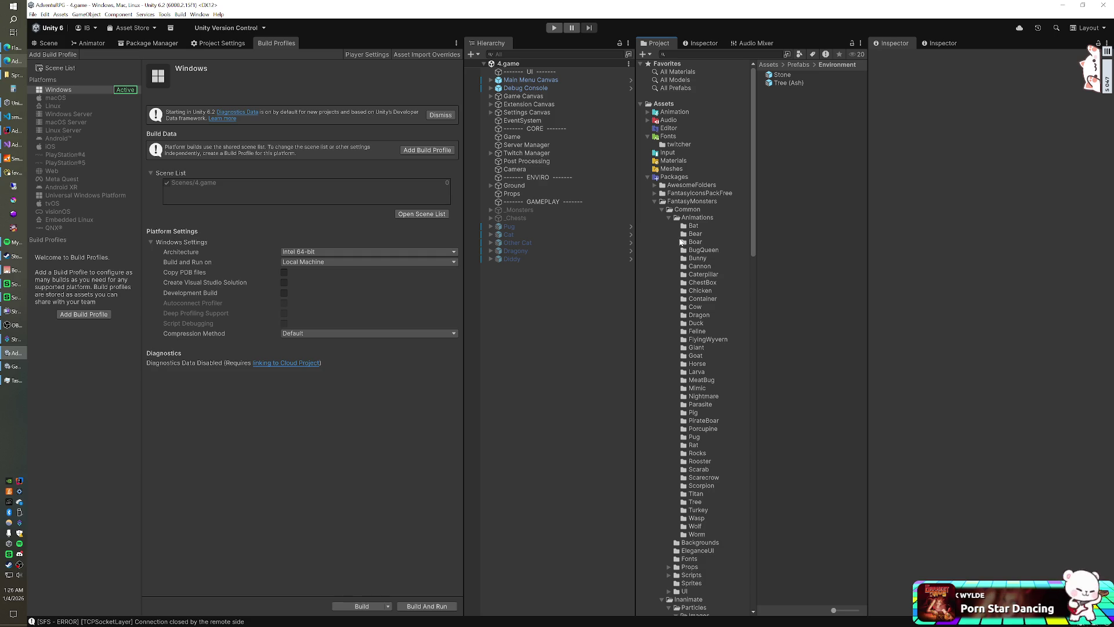
# - Browse FantasyMonsters to the BlackWolf monster folder and drag the BlackWolf prefab into the scene
pyautogui.scroll(-2, 681, 244)
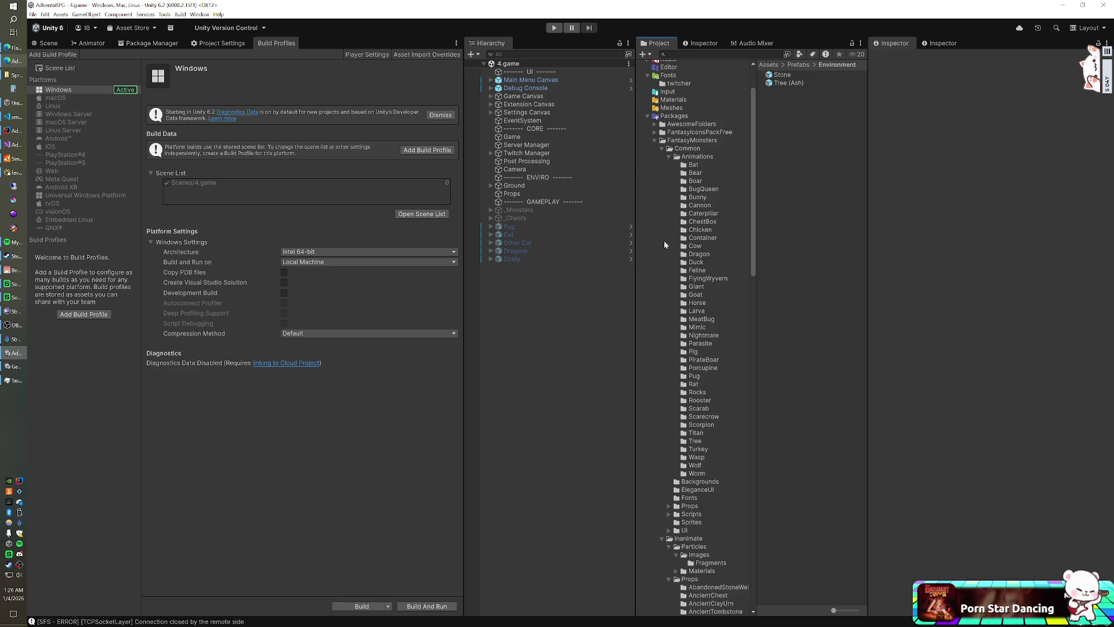
pyautogui.click(695, 312)
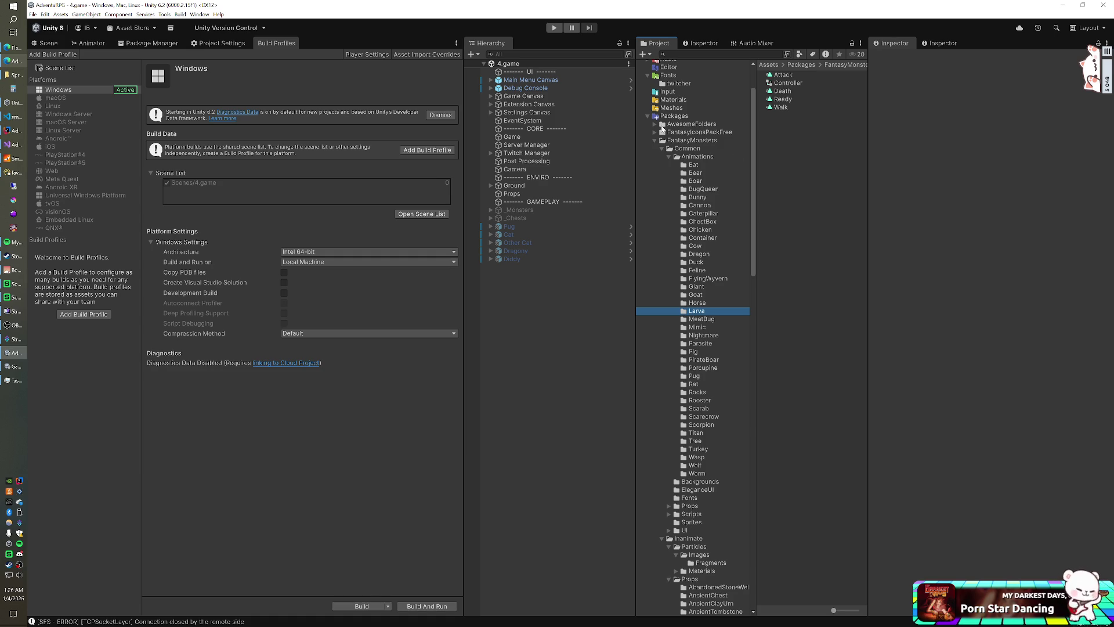
pyautogui.click(661, 148)
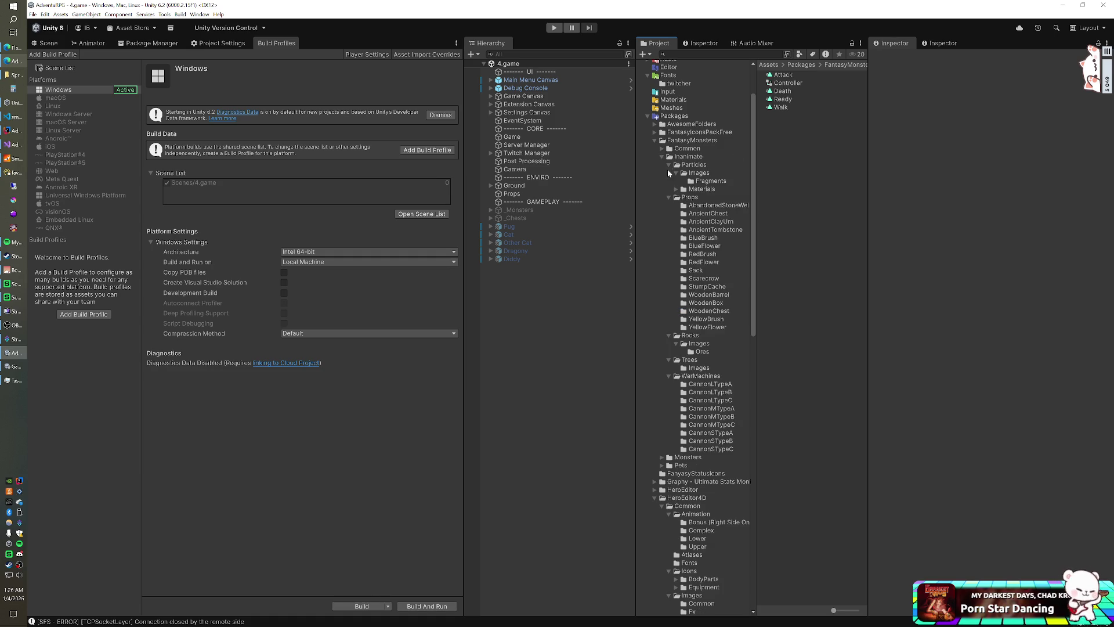
pyautogui.click(662, 457)
pyautogui.scroll(-5, 691, 406)
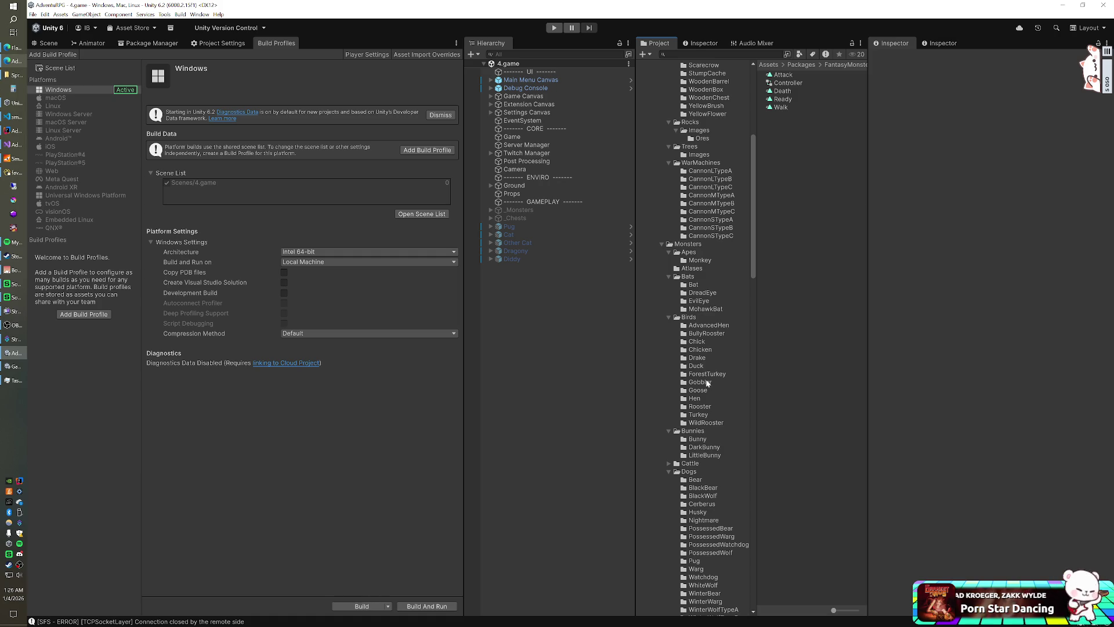
pyautogui.scroll(-3, 706, 377)
pyautogui.scroll(-3, 706, 378)
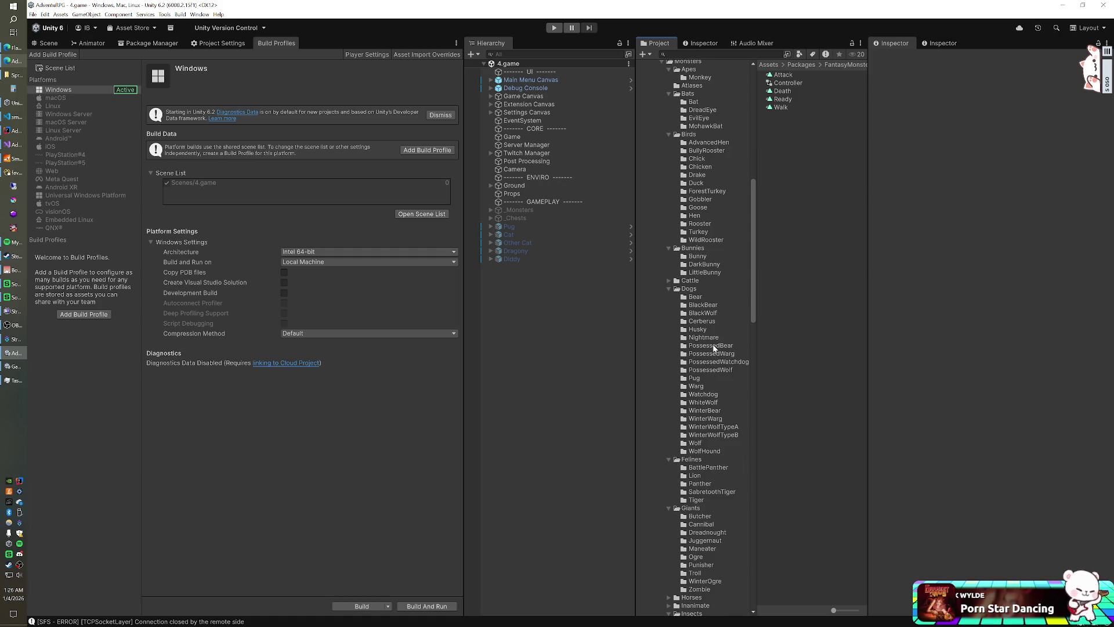
pyautogui.click(702, 314)
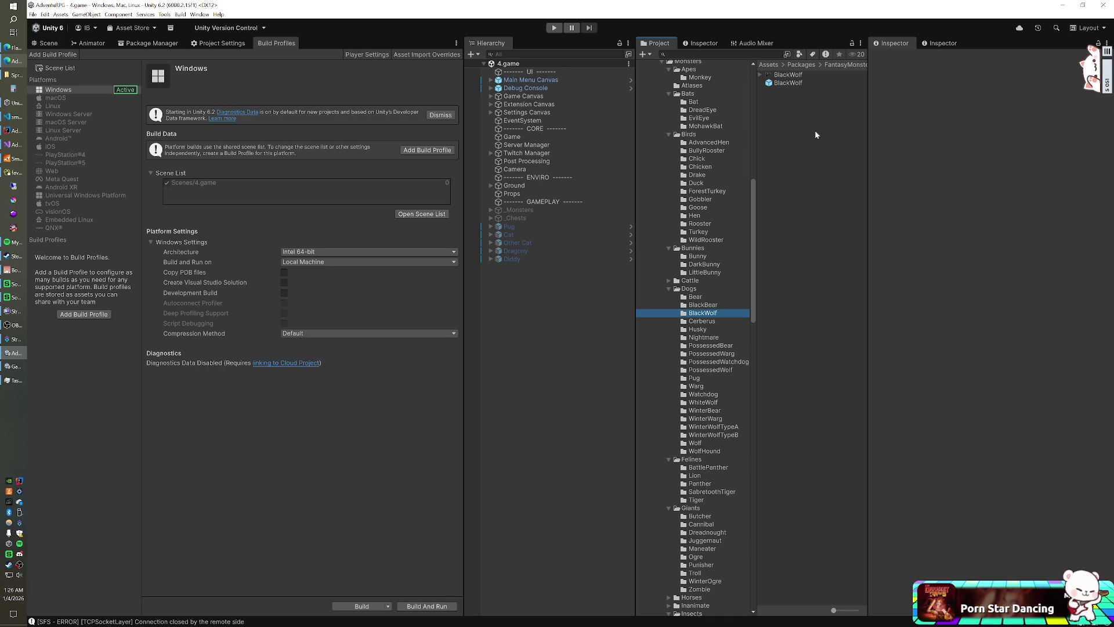
pyautogui.click(790, 83)
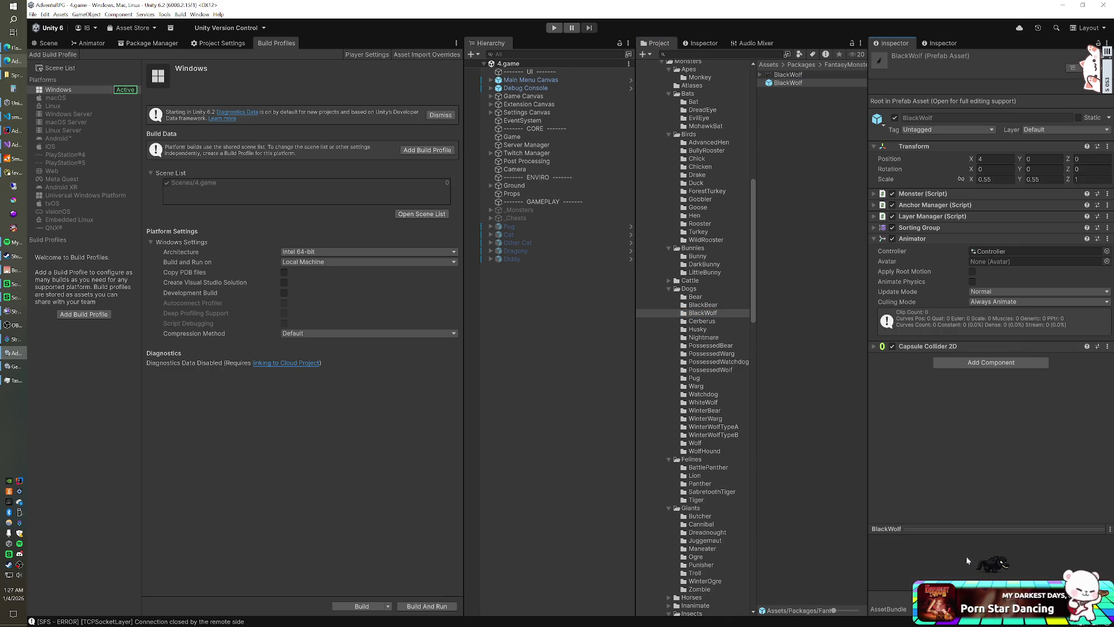
pyautogui.moveTo(787, 83); pyautogui.dragTo(573, 307)
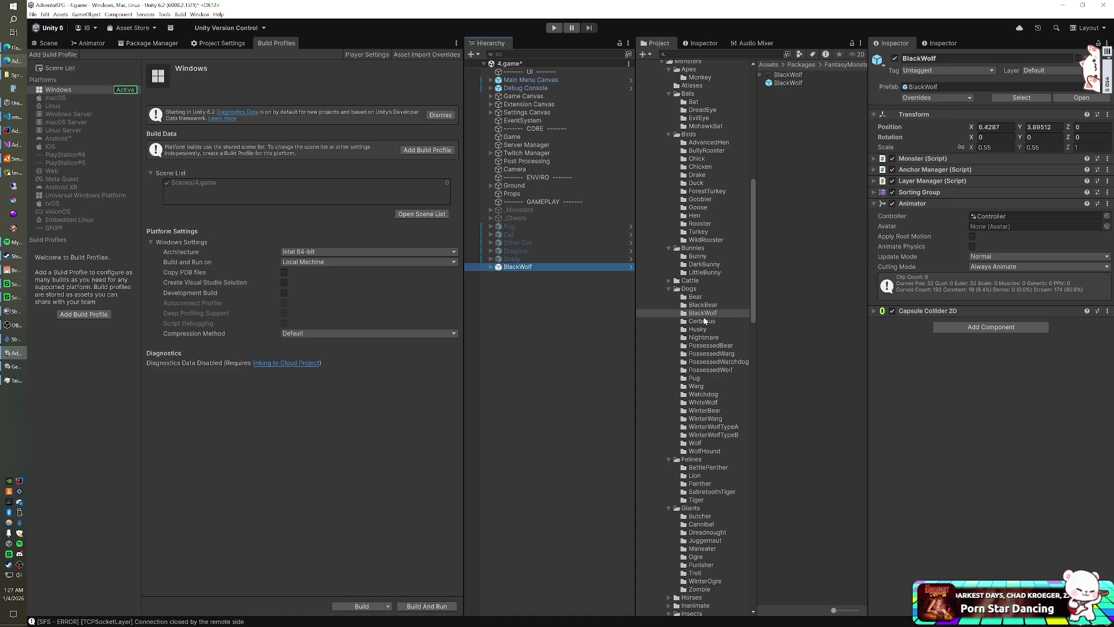
# - Open the WolfHound folder and drag the WolfHound prefab into the 4.game scene
pyautogui.scroll(-3, 703, 319)
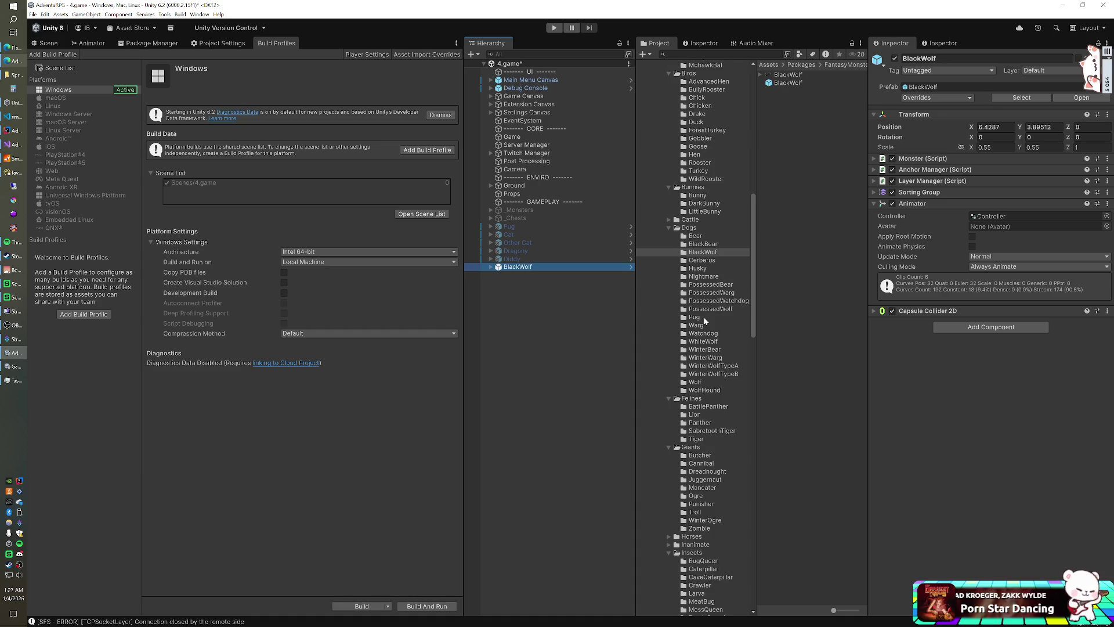
pyautogui.click(706, 390)
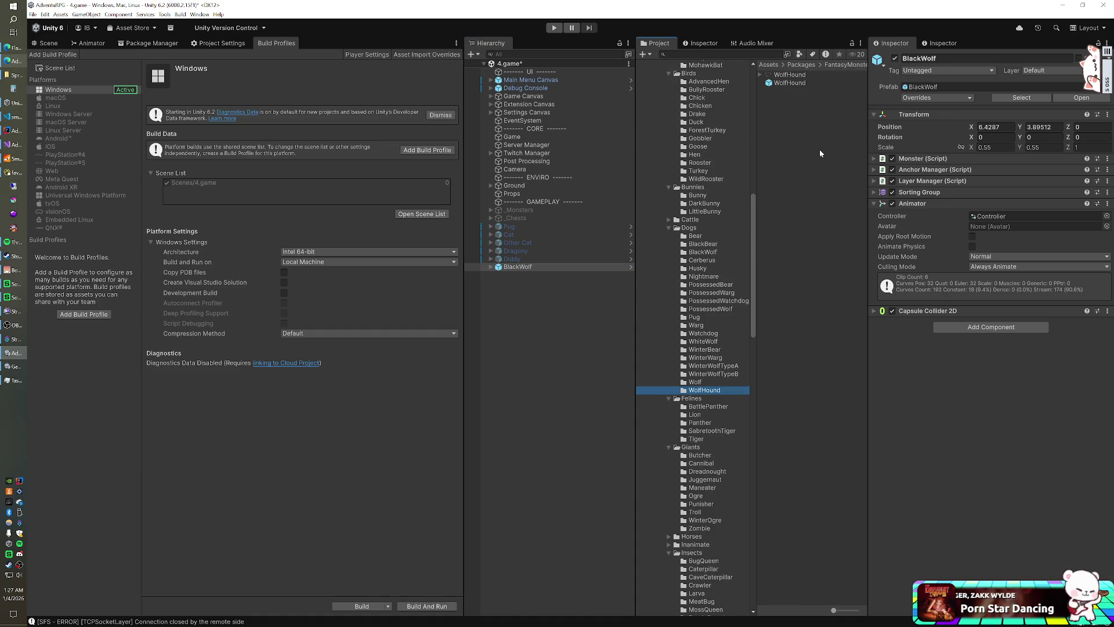
pyautogui.click(790, 83)
pyautogui.click(970, 565)
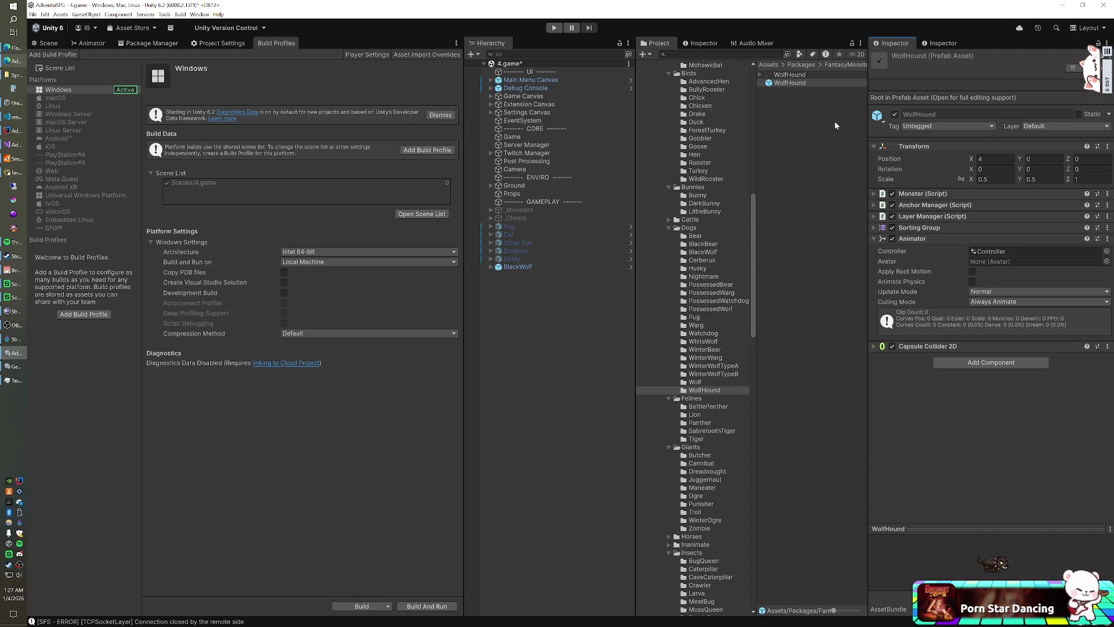
pyautogui.moveTo(802, 85); pyautogui.dragTo(534, 313)
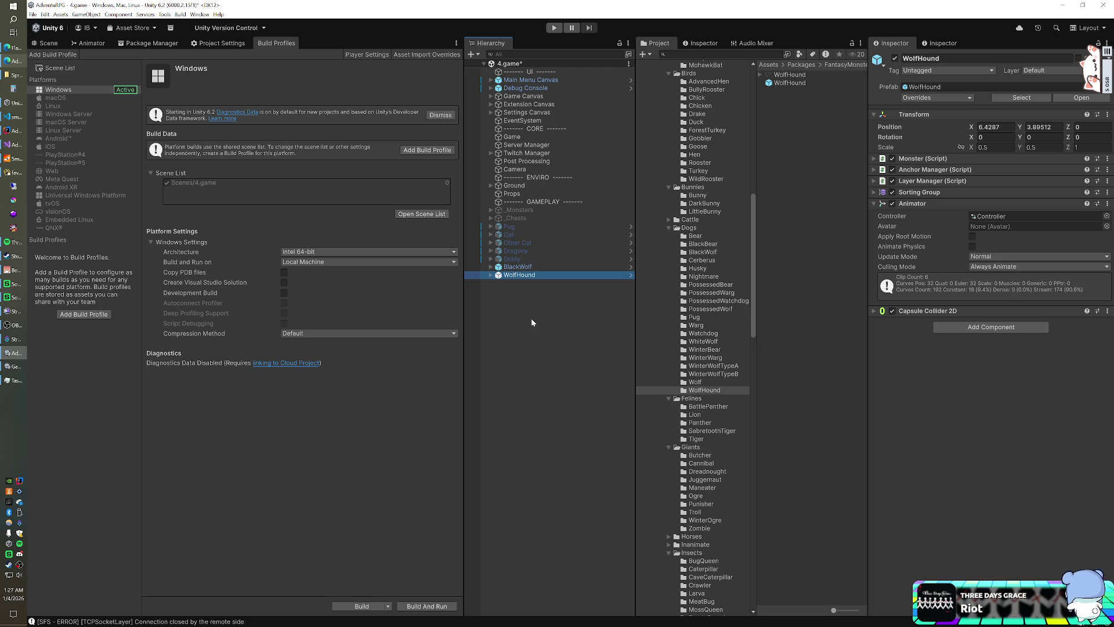
pyautogui.keyDown('shift'); pyautogui.click(541, 266); pyautogui.keyUp('shift')
pyautogui.click(1057, 70)
pyautogui.click(1037, 126)
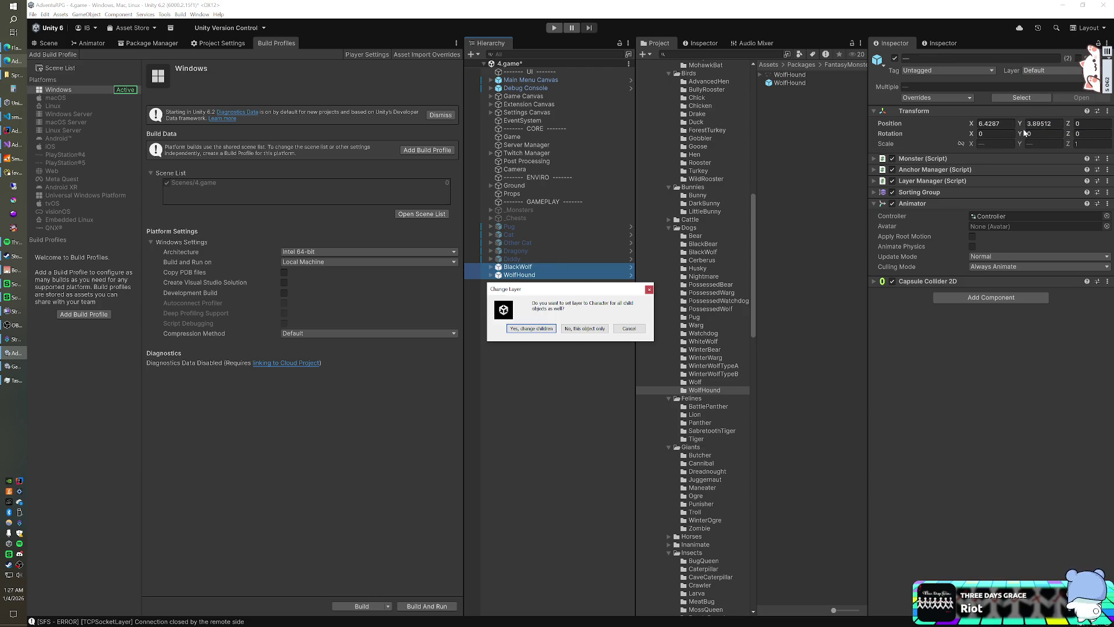
pyautogui.click(584, 328)
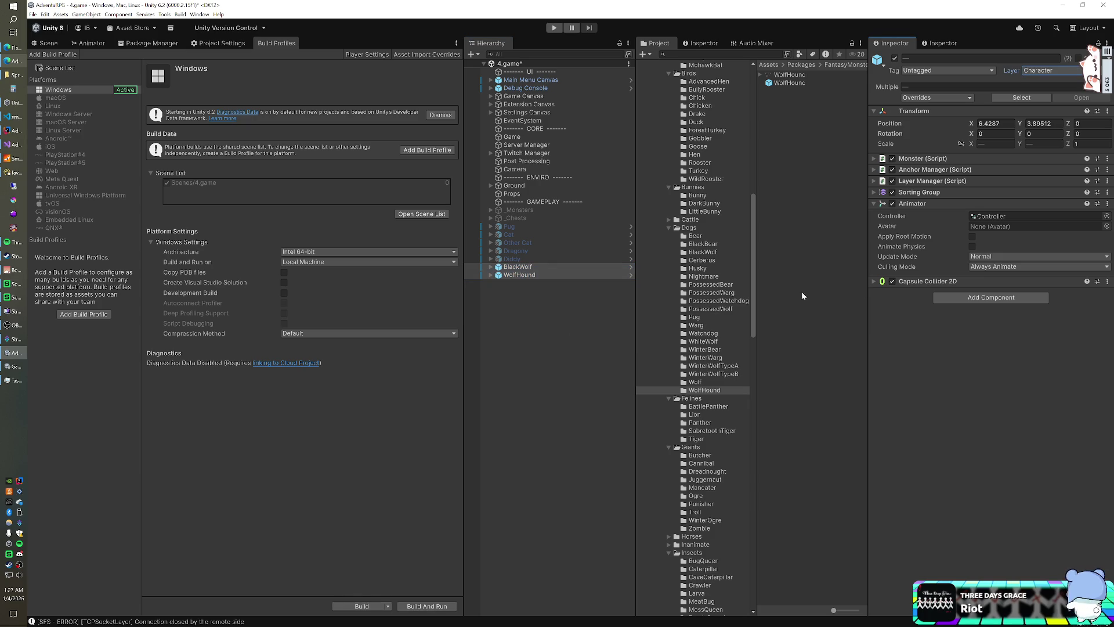
pyautogui.click(919, 192)
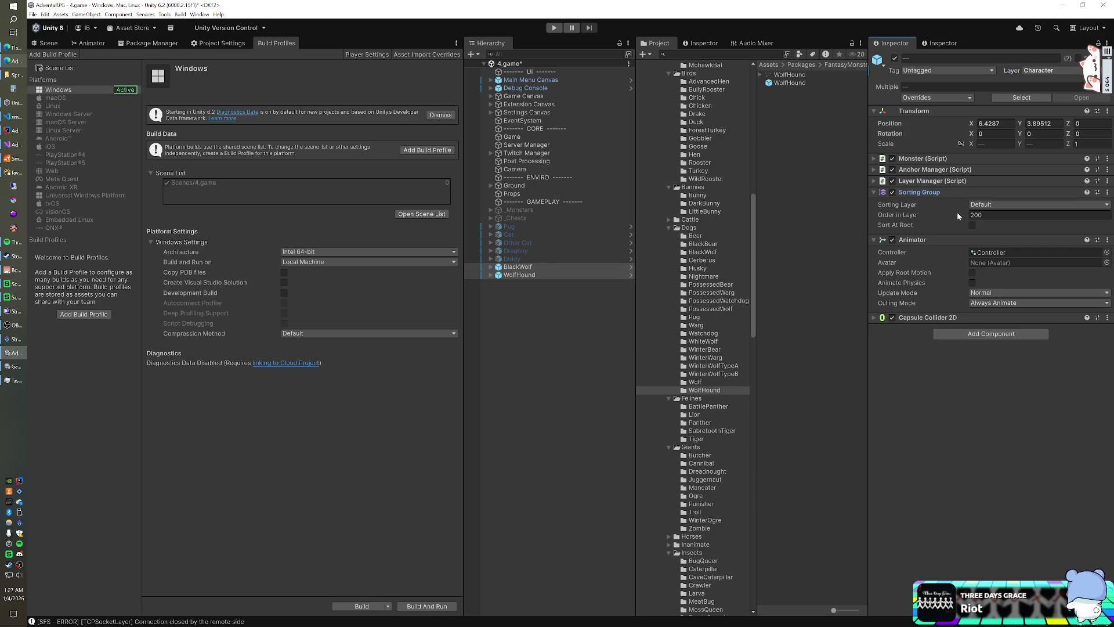
pyautogui.click(986, 204)
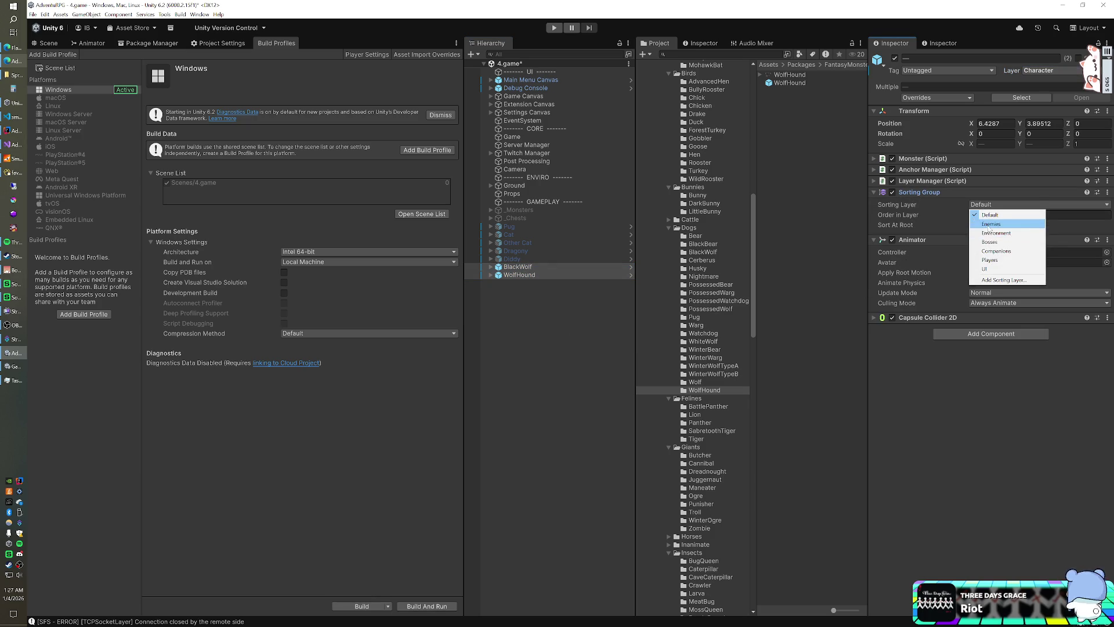
pyautogui.click(980, 224)
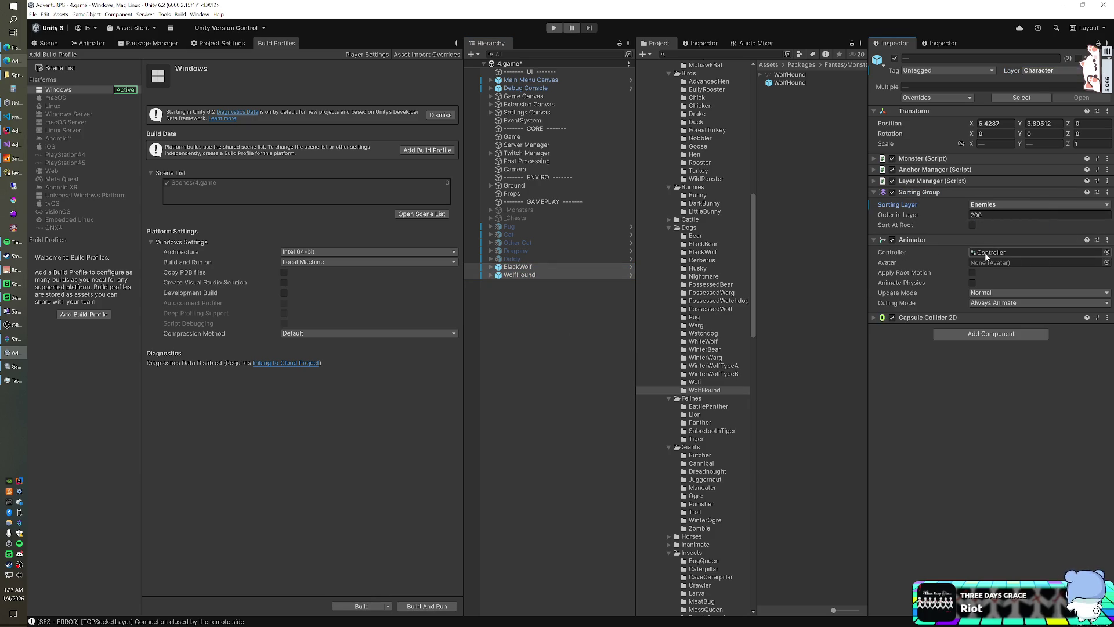
pyautogui.click(1026, 252)
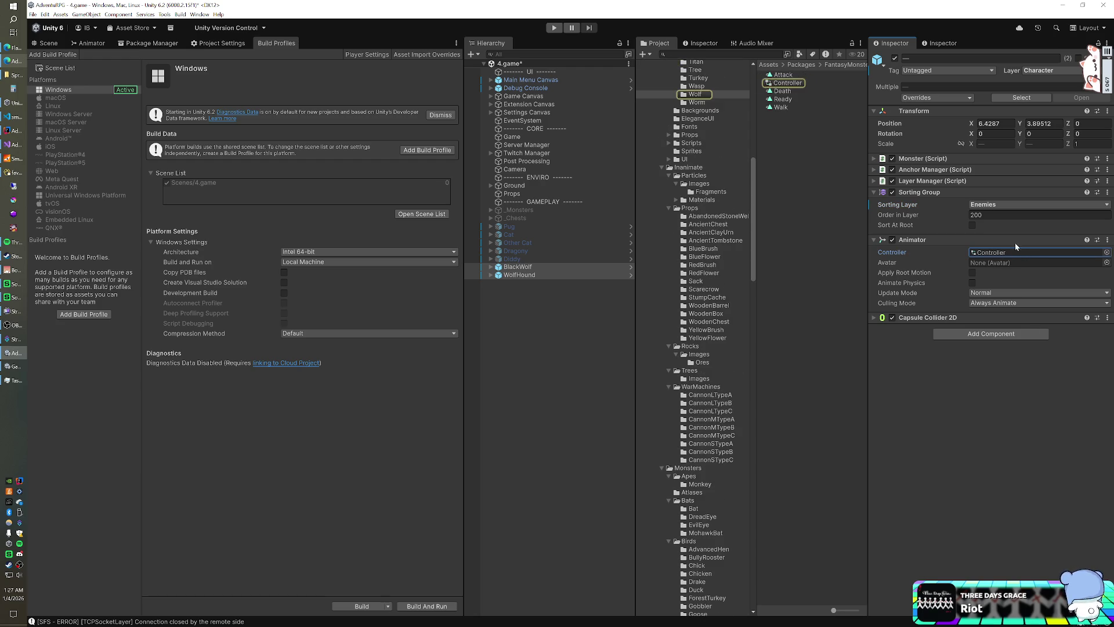
pyautogui.click(1106, 252)
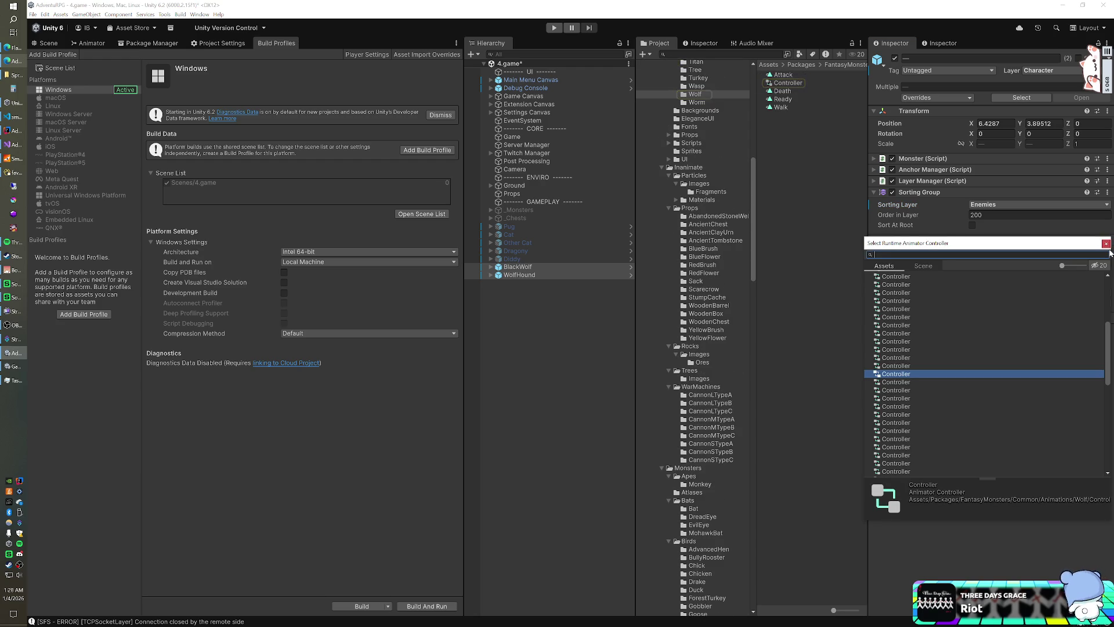
pyautogui.write('wolf')
pyautogui.doubleClick(929, 283)
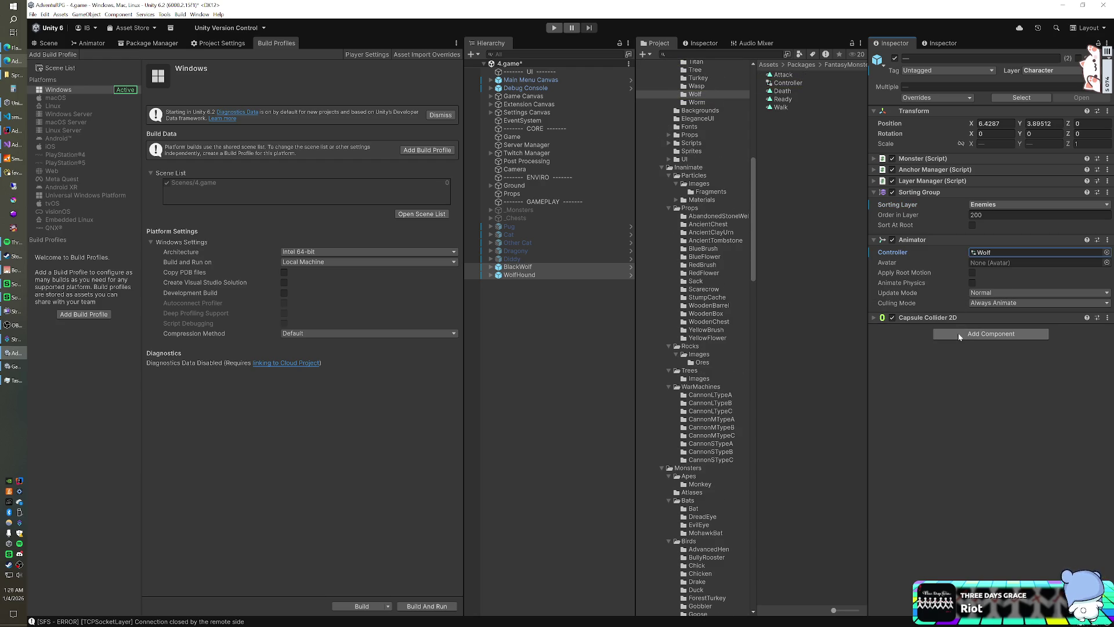
pyautogui.click(958, 335)
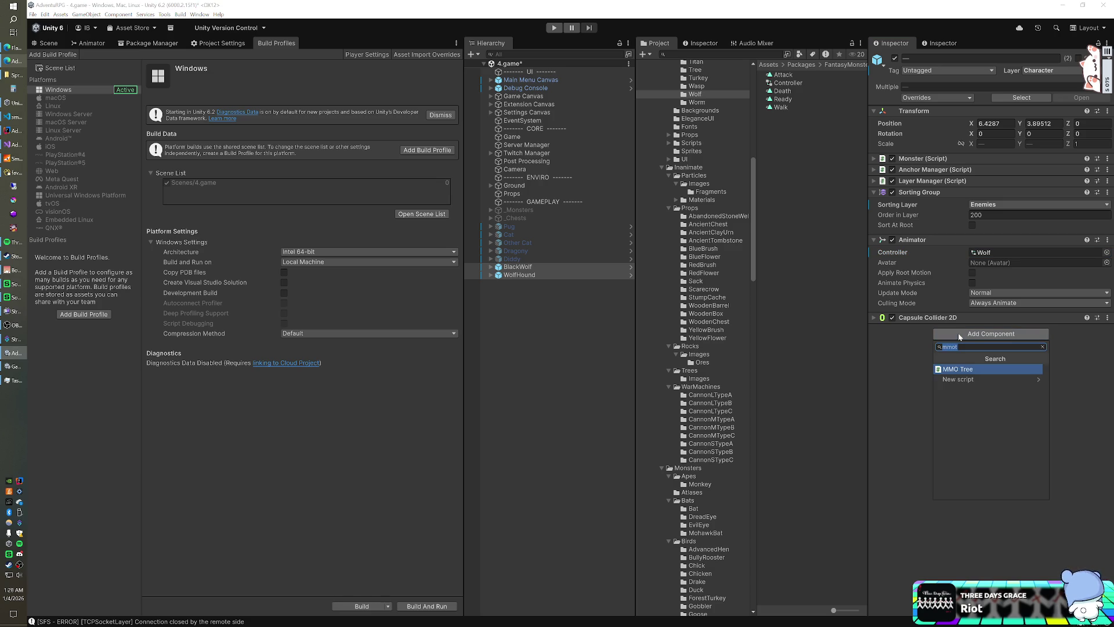
pyautogui.write('mmoe')
pyautogui.press('Return')
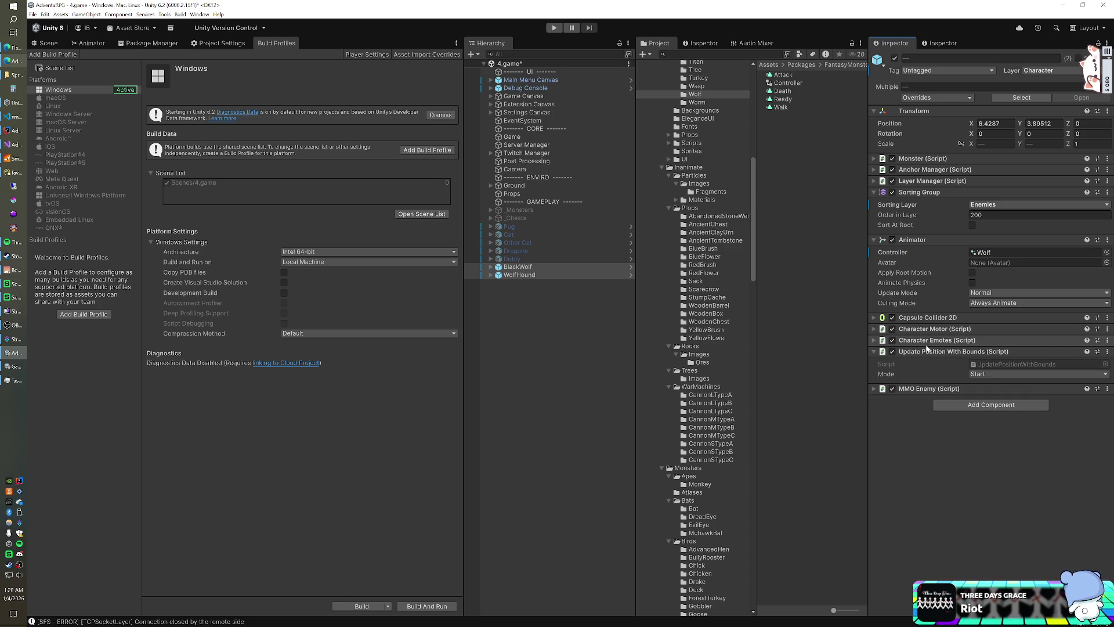
pyautogui.click(874, 389)
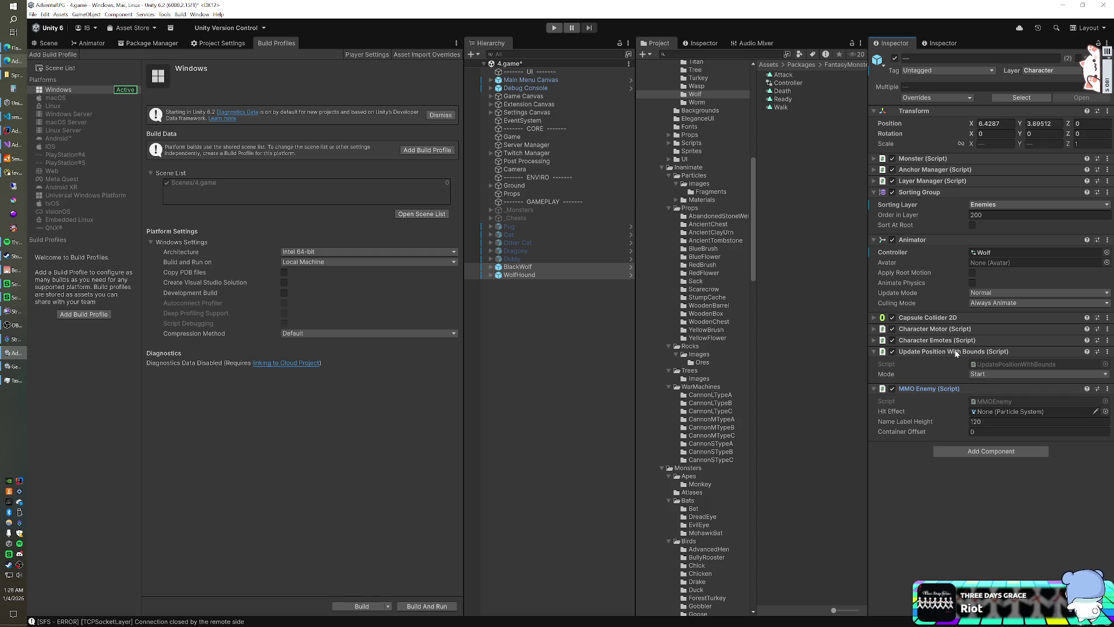
pyautogui.click(874, 318)
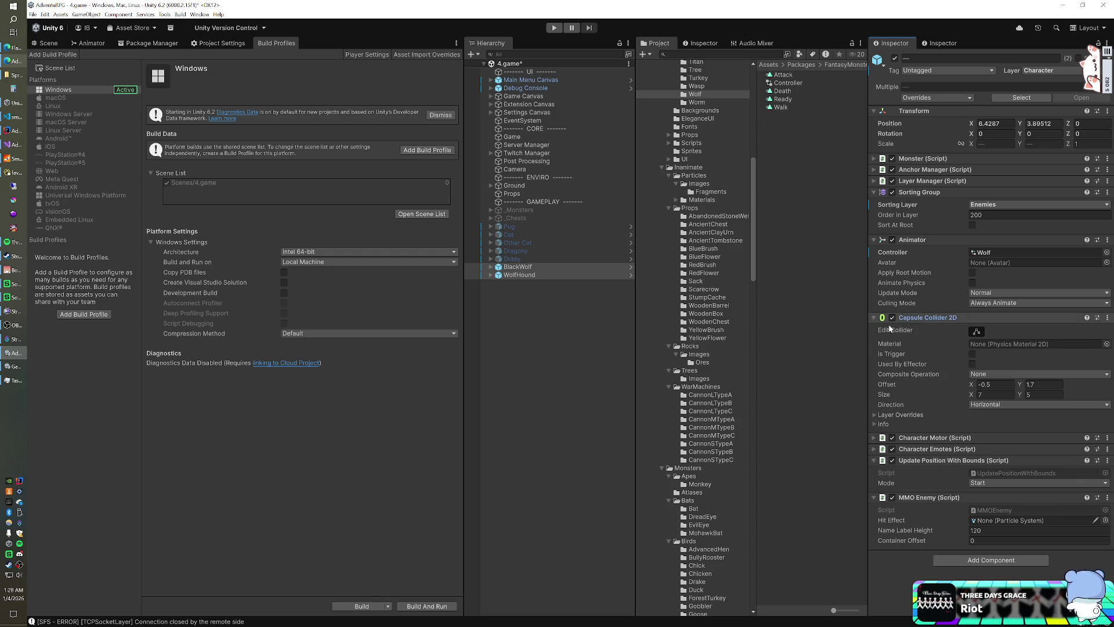
pyautogui.click(971, 354)
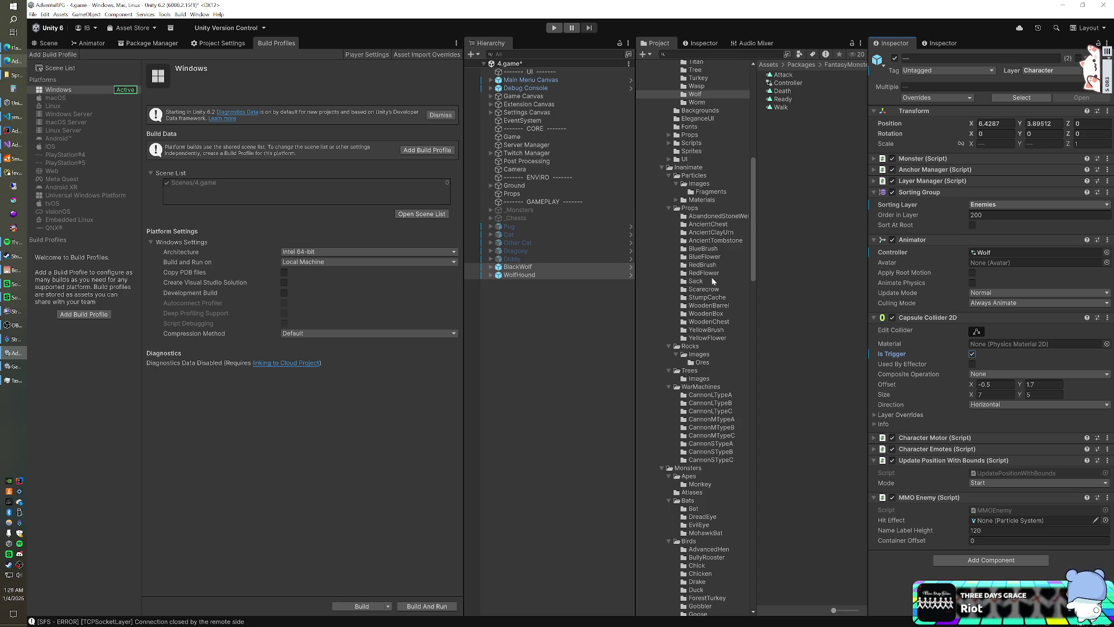
pyautogui.scroll(5, 699, 273)
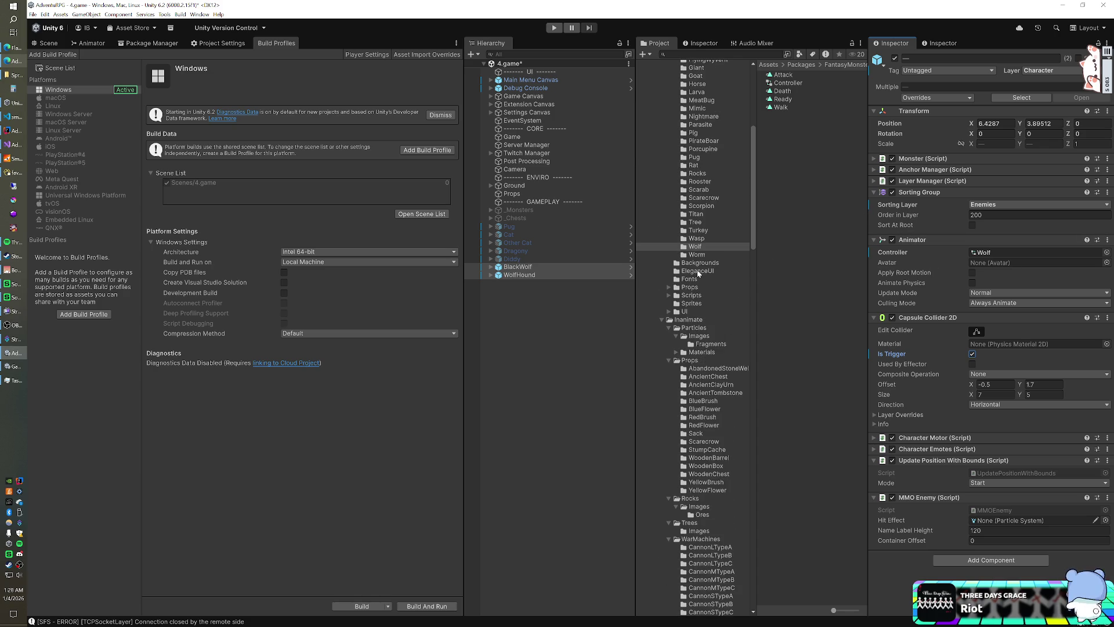
# - Rename the BlackWolf and WolfHound scene objects to Black Wolf and Wolf Hound
pyautogui.click(520, 267)
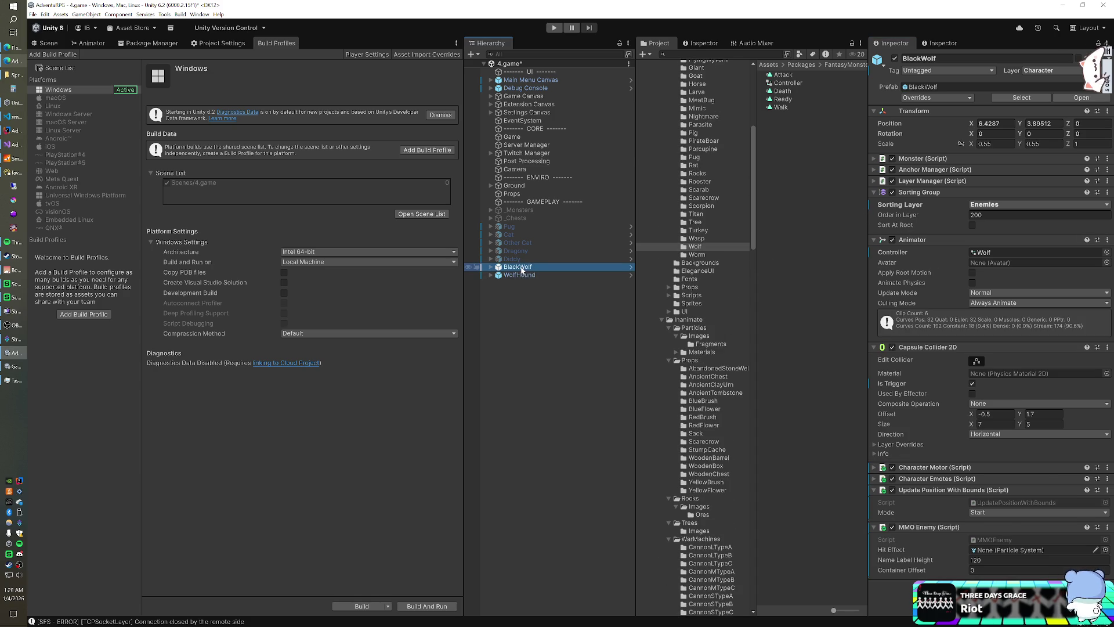
pyautogui.click(519, 268)
pyautogui.click(518, 267)
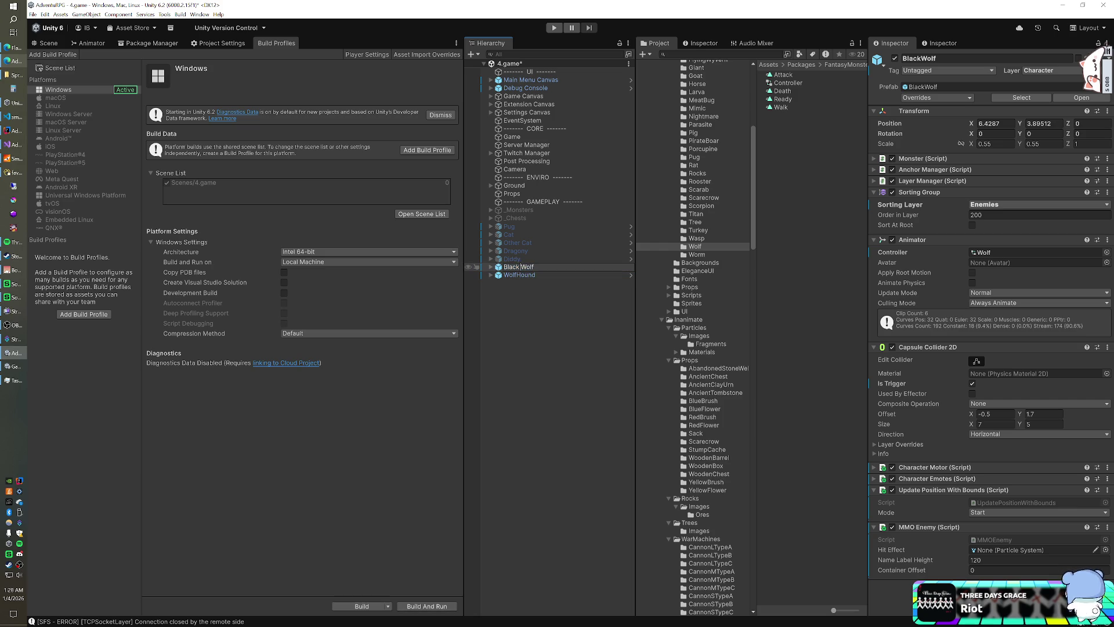
pyautogui.click(521, 276)
pyautogui.click(517, 275)
pyautogui.click(516, 275)
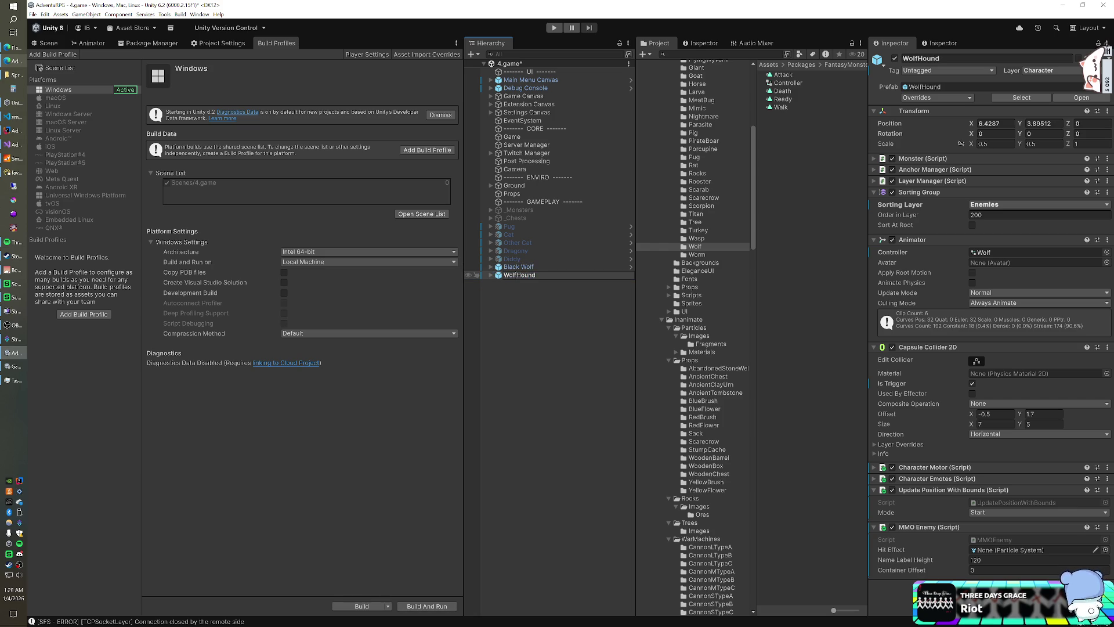
pyautogui.press('Return')
# - Save both wolves as prefab variants in Prefabs/Characters/Enemies
pyautogui.scroll(15, 658, 271)
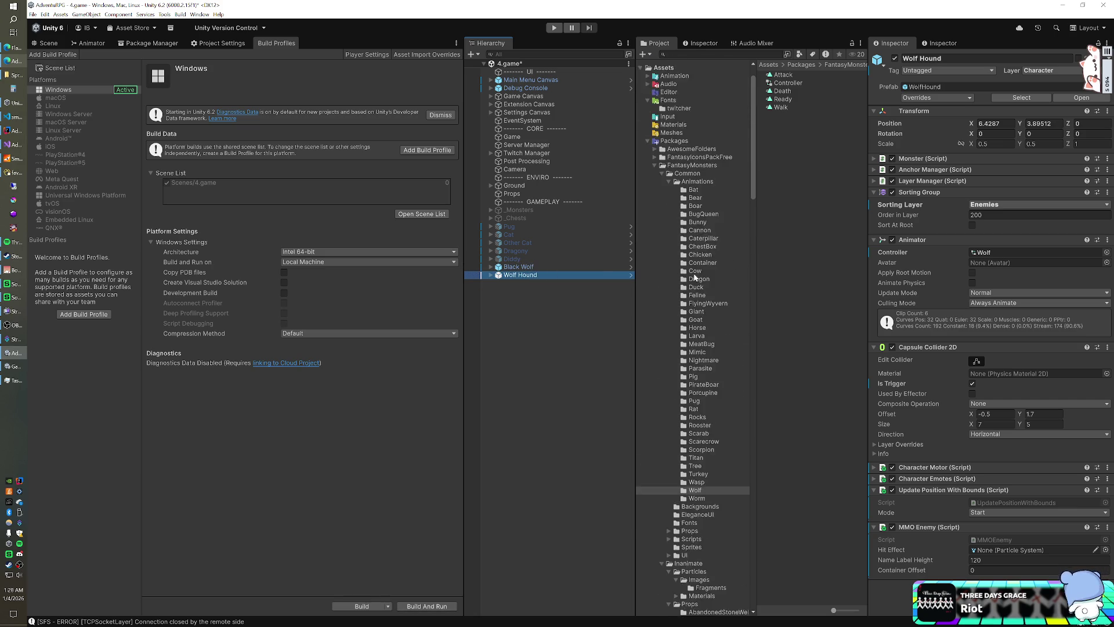
pyautogui.click(648, 177)
pyautogui.click(648, 177)
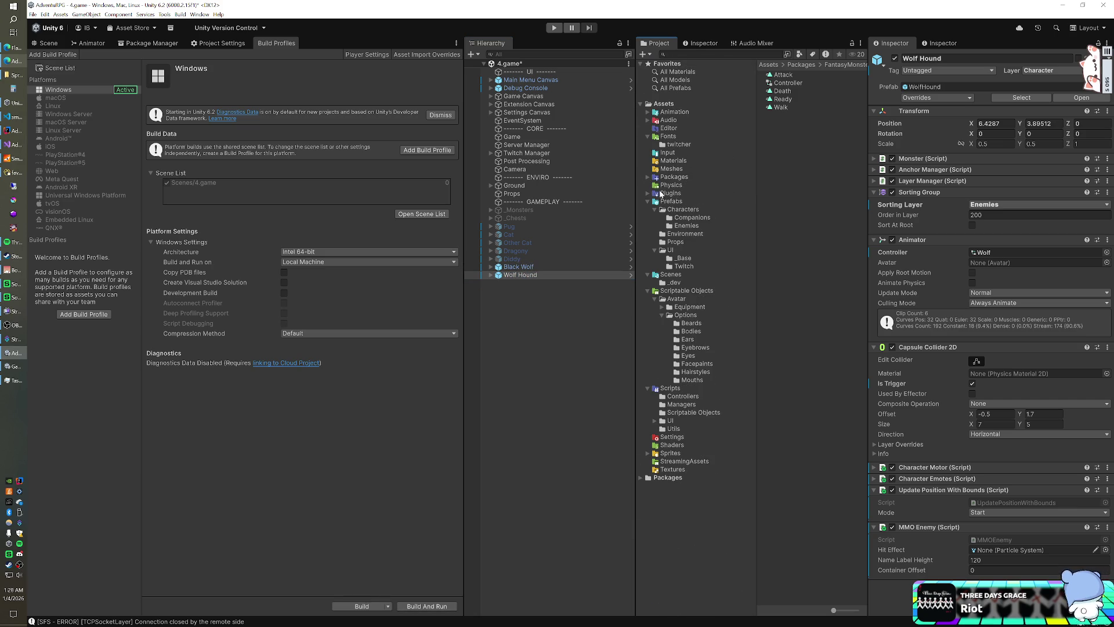
pyautogui.click(687, 226)
pyautogui.moveTo(520, 275); pyautogui.dragTo(775, 287)
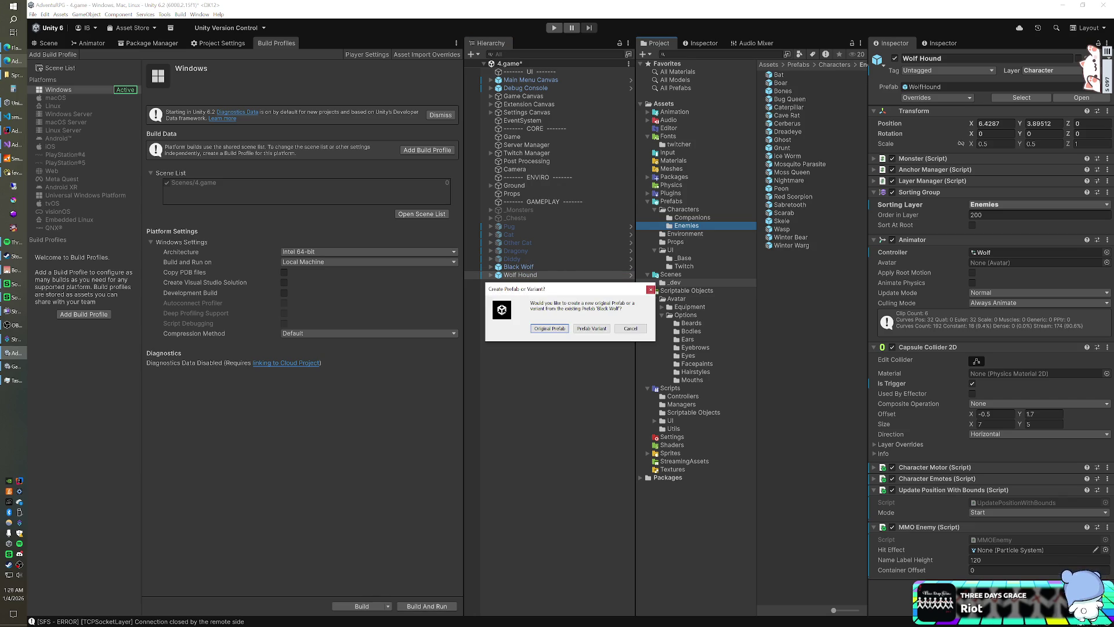
pyautogui.click(550, 328)
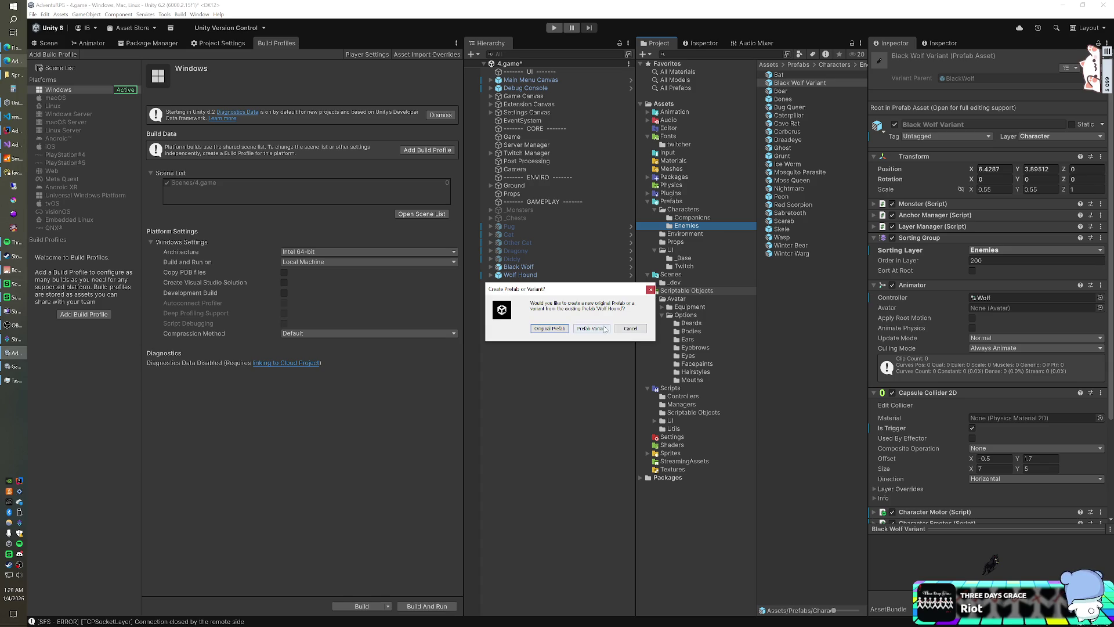
pyautogui.click(601, 326)
pyautogui.click(14, 172)
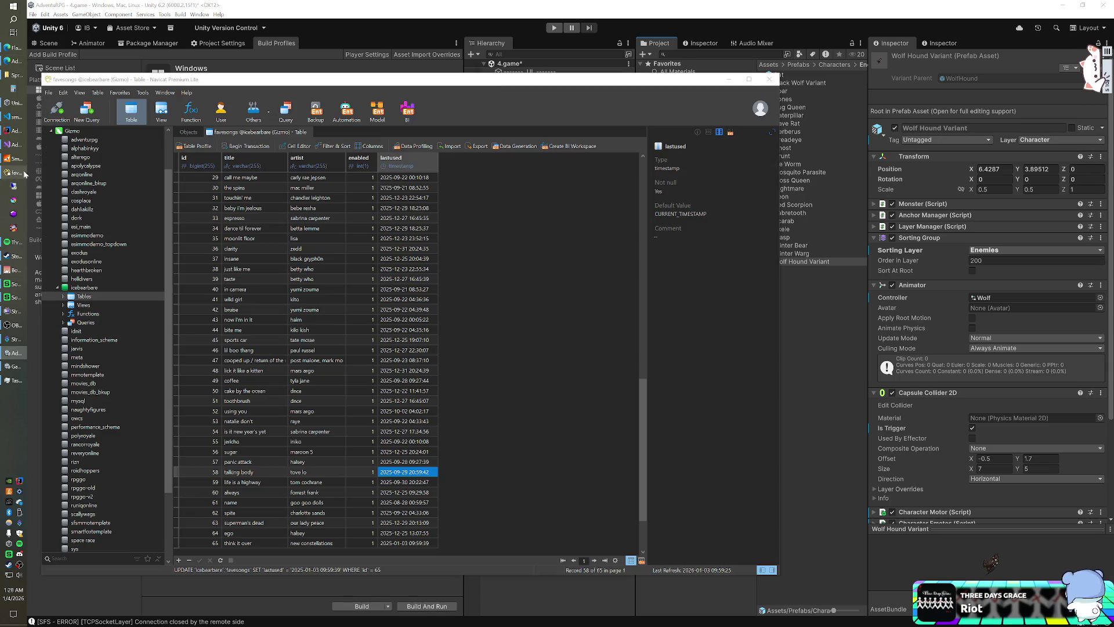
# - Close the Gizmo connection, open the local adventurpg database and select s_enemy_subtypes
pyautogui.click(196, 132)
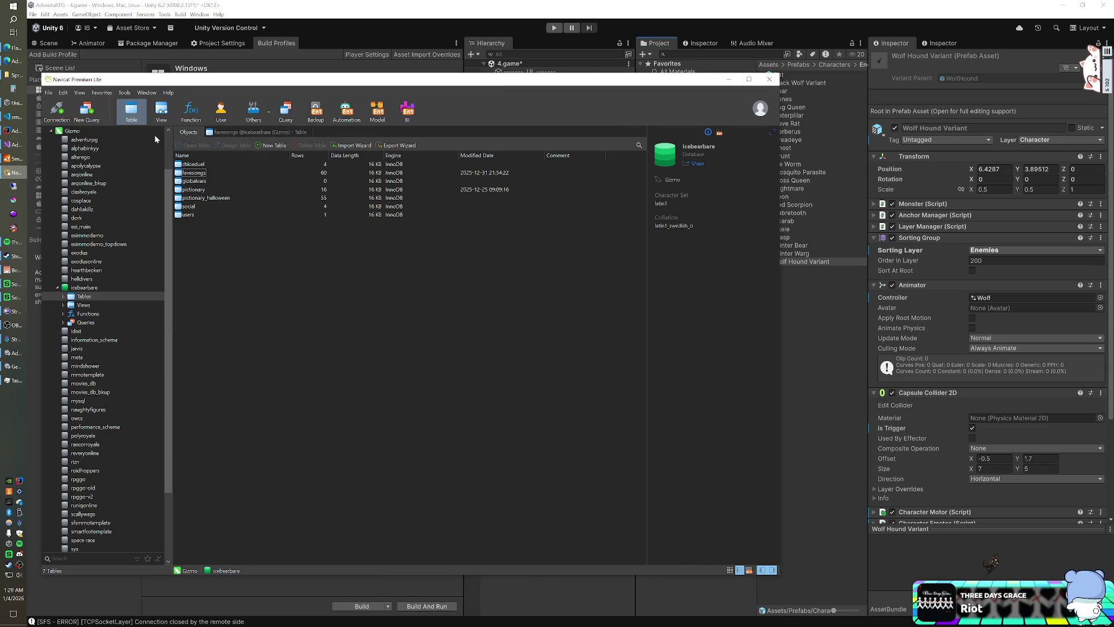
pyautogui.scroll(2, 69, 178)
pyautogui.rightClick(69, 178)
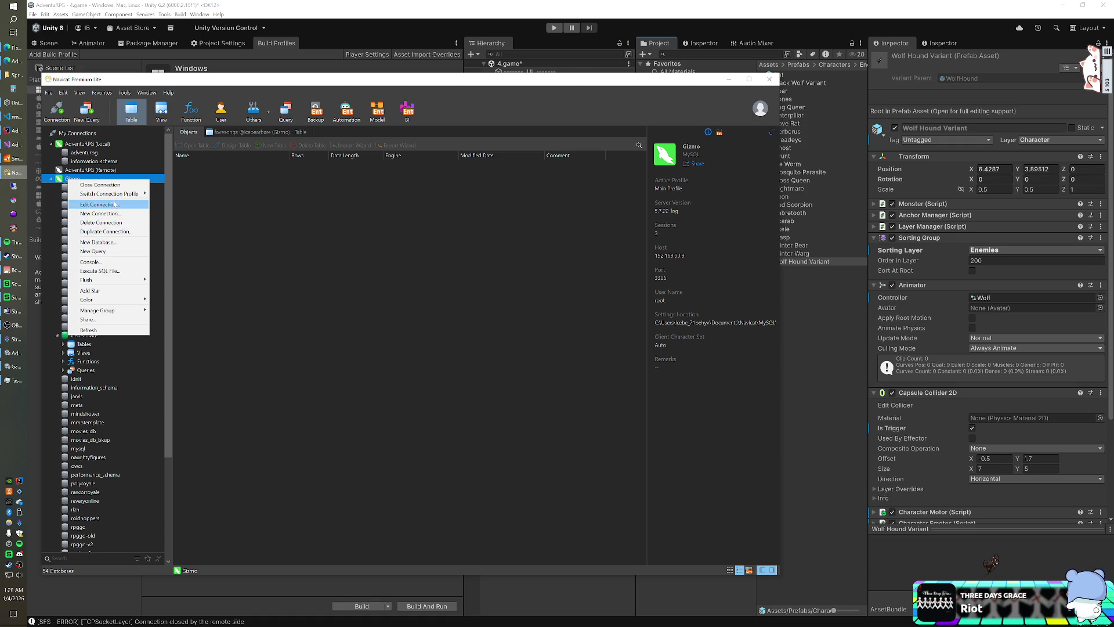
pyautogui.click(98, 185)
pyautogui.doubleClick(84, 152)
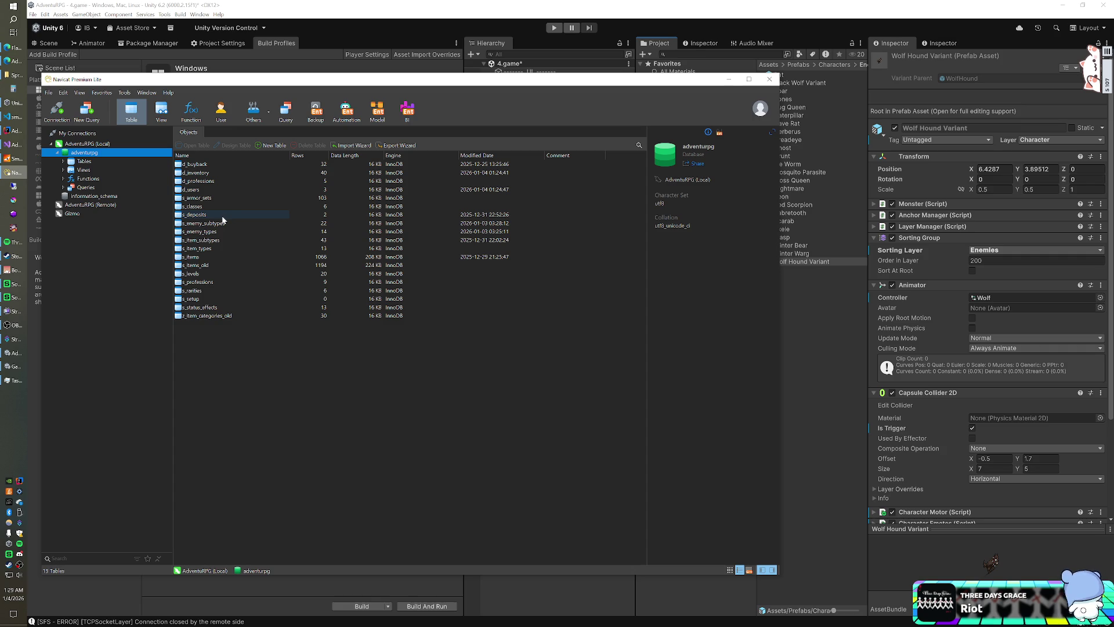
pyautogui.click(218, 224)
# - Open s_enemy_subtypes and add Black Wolf and Wolf Hound rows below Boar
pyautogui.doubleClick(218, 224)
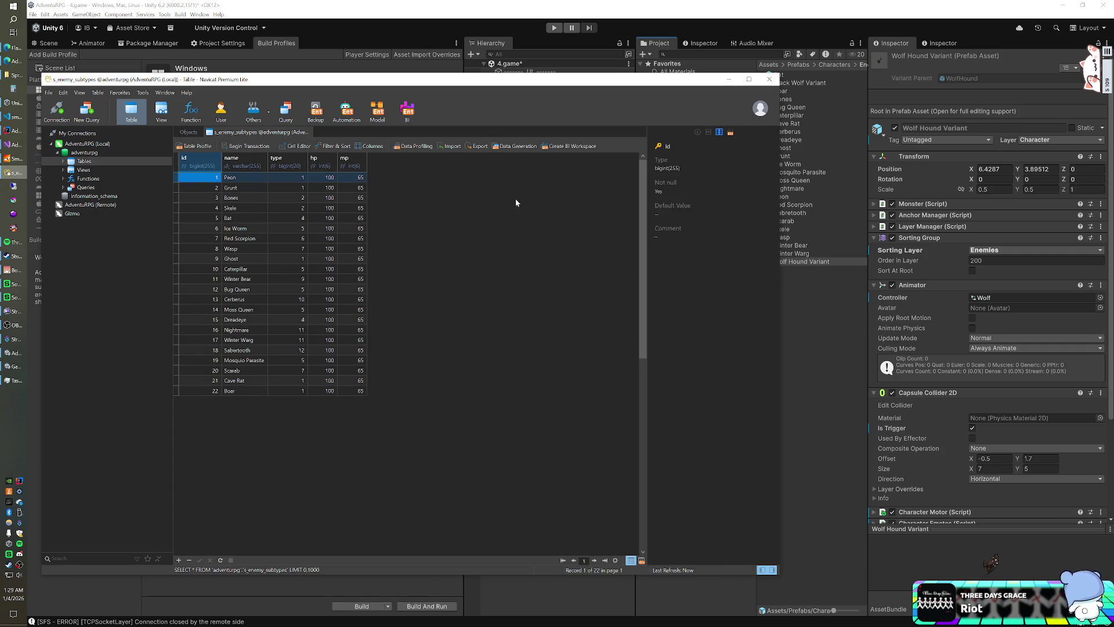
pyautogui.moveTo(636, 87)
pyautogui.mouseDown()
pyautogui.moveTo(554, 92)
pyautogui.moveTo(736, 83)
pyautogui.mouseUp()
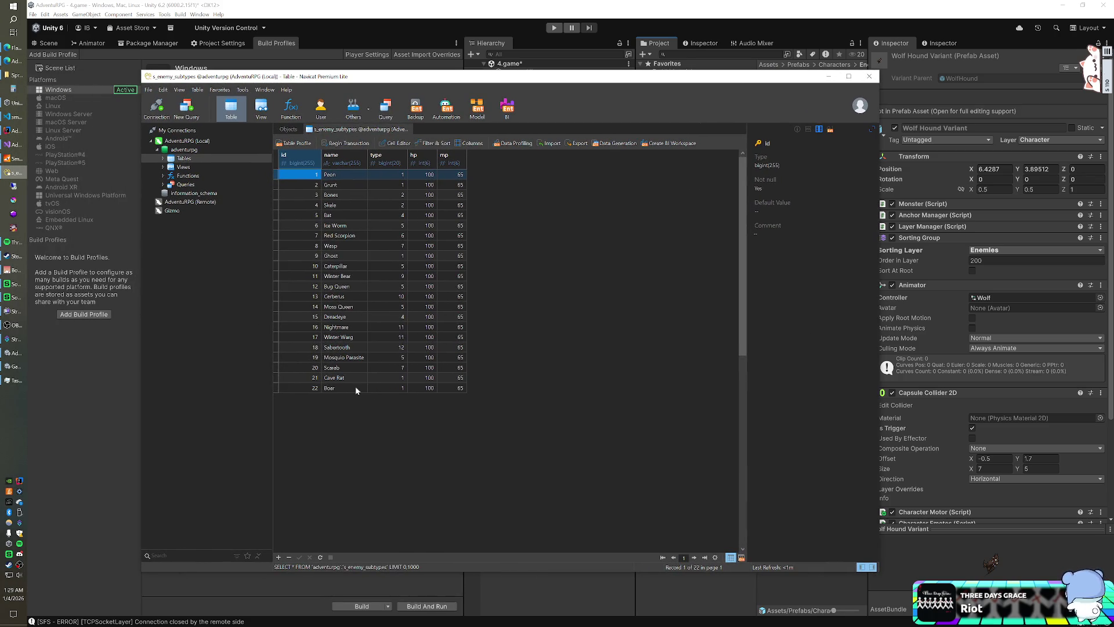
pyautogui.doubleClick(348, 387)
pyautogui.press('Down')
pyautogui.write('Black')
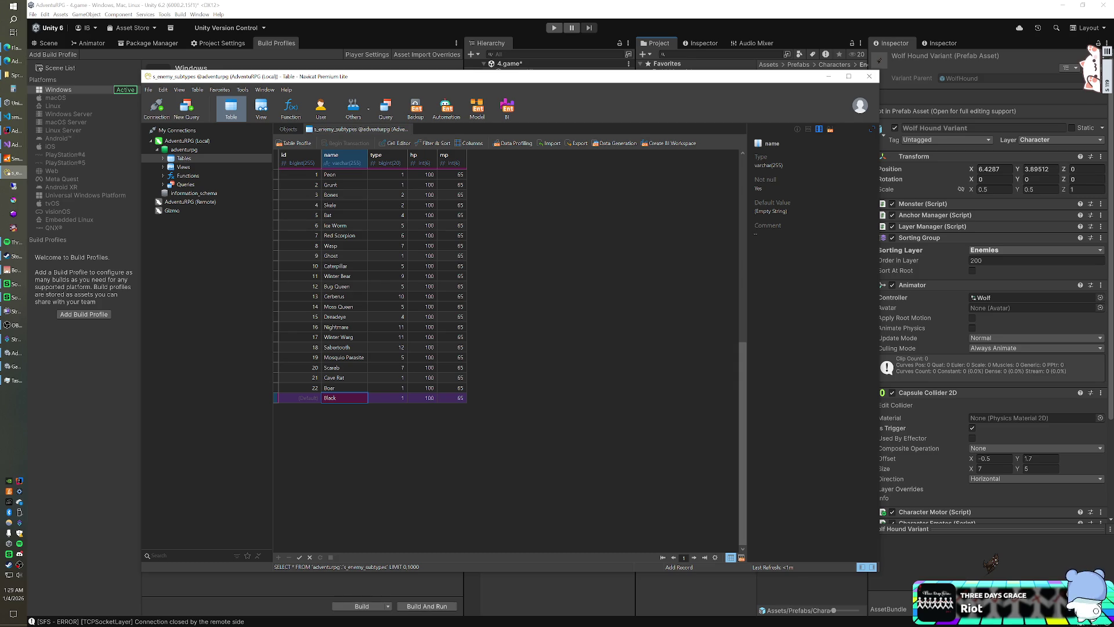
pyautogui.write(' Wo')
pyautogui.press('Down')
pyautogui.write('Wo')
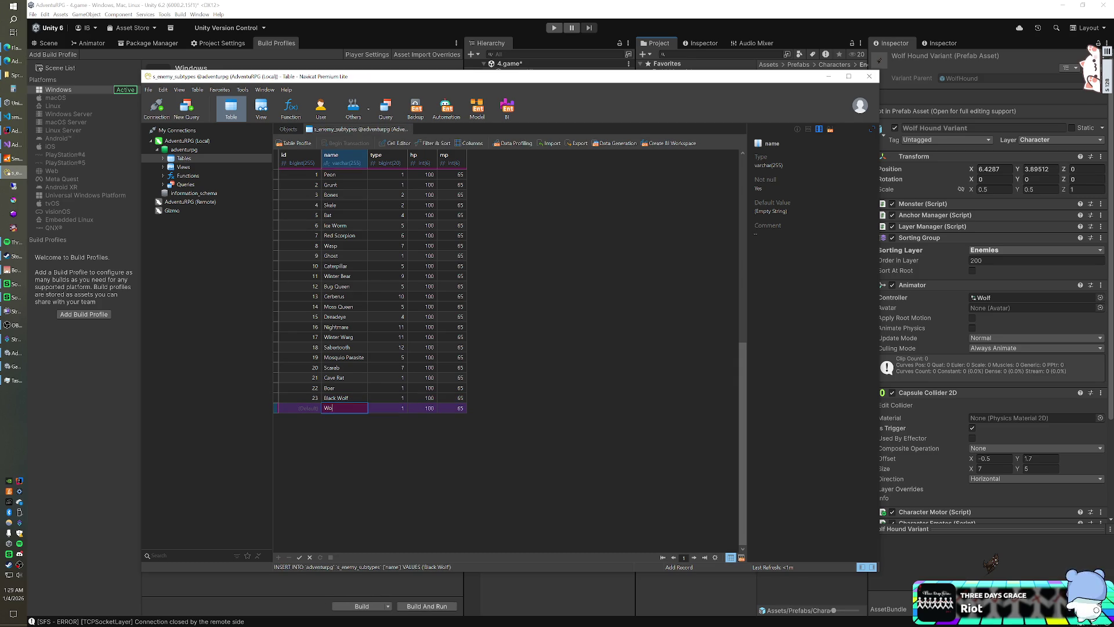
pyautogui.write('lf Hou')
pyautogui.write('nd')
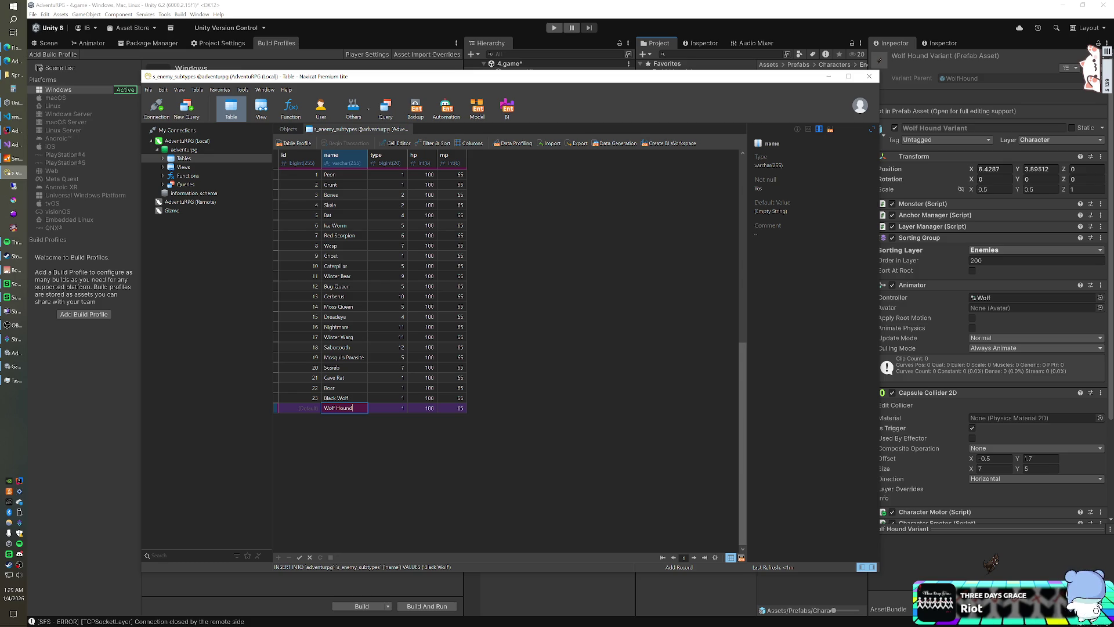
# - Set the type of both new wolf rows to 11
pyautogui.press('Tab')
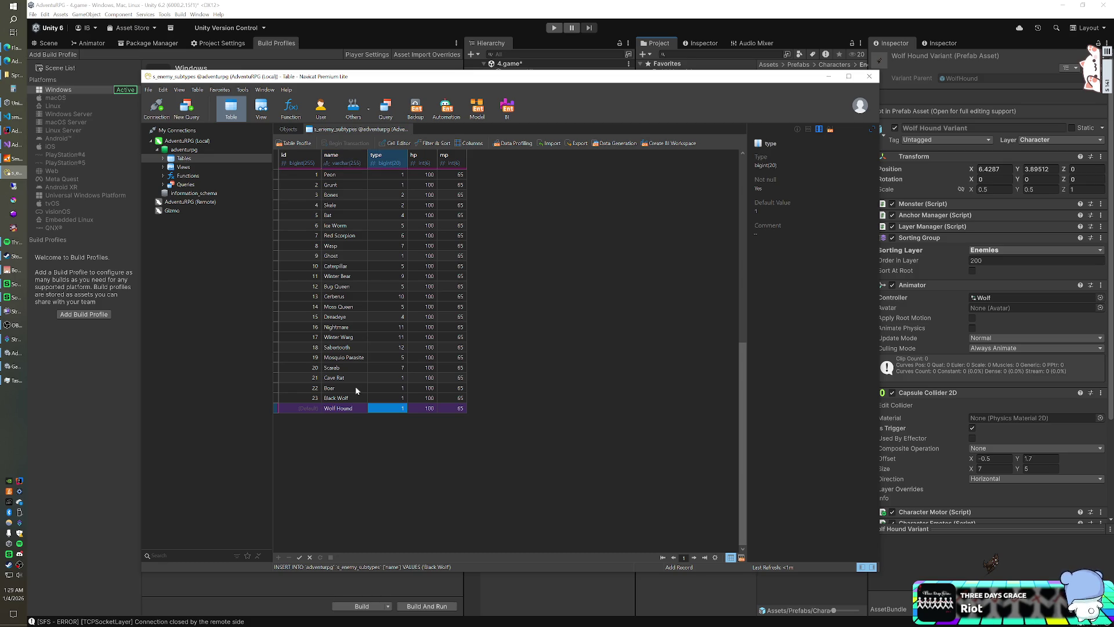
pyautogui.write('11')
pyautogui.press('Up')
pyautogui.write('11')
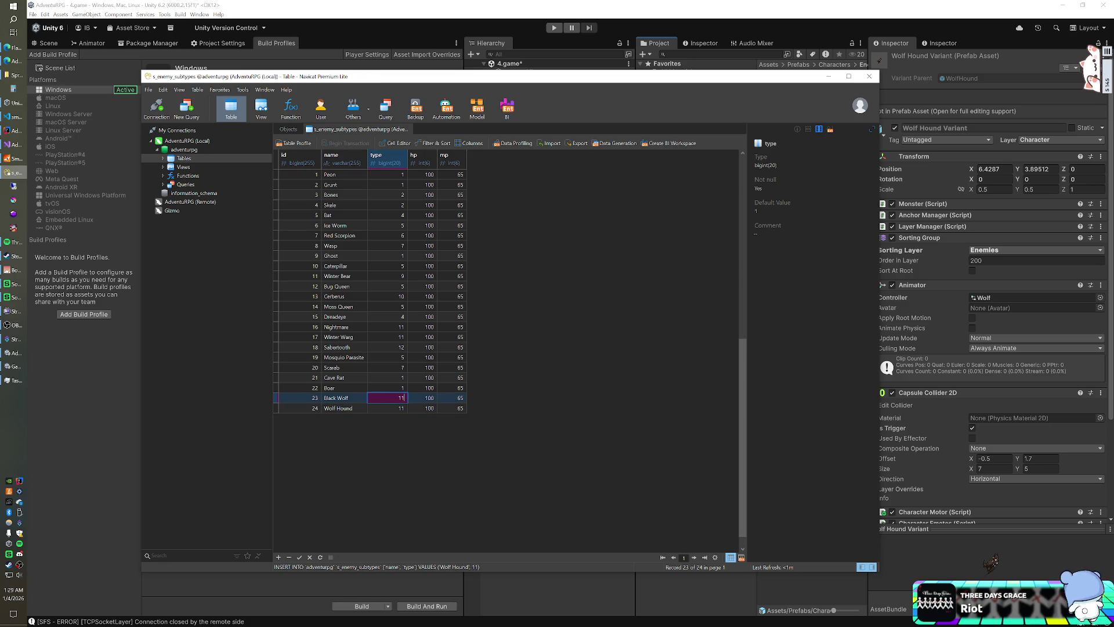
pyautogui.press('Return')
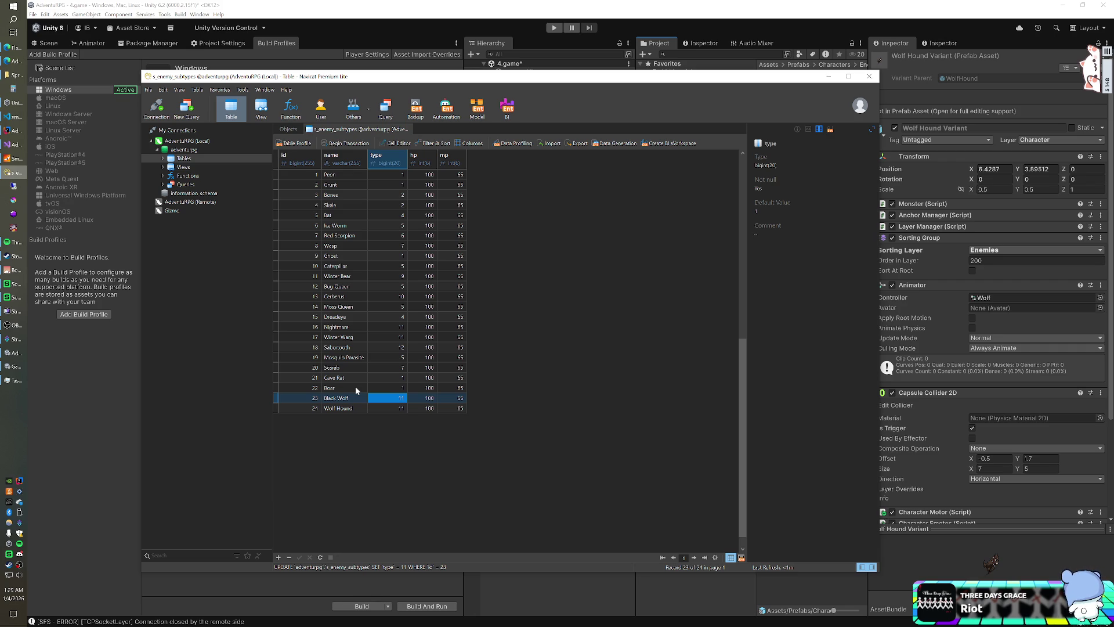
pyautogui.press('Up')
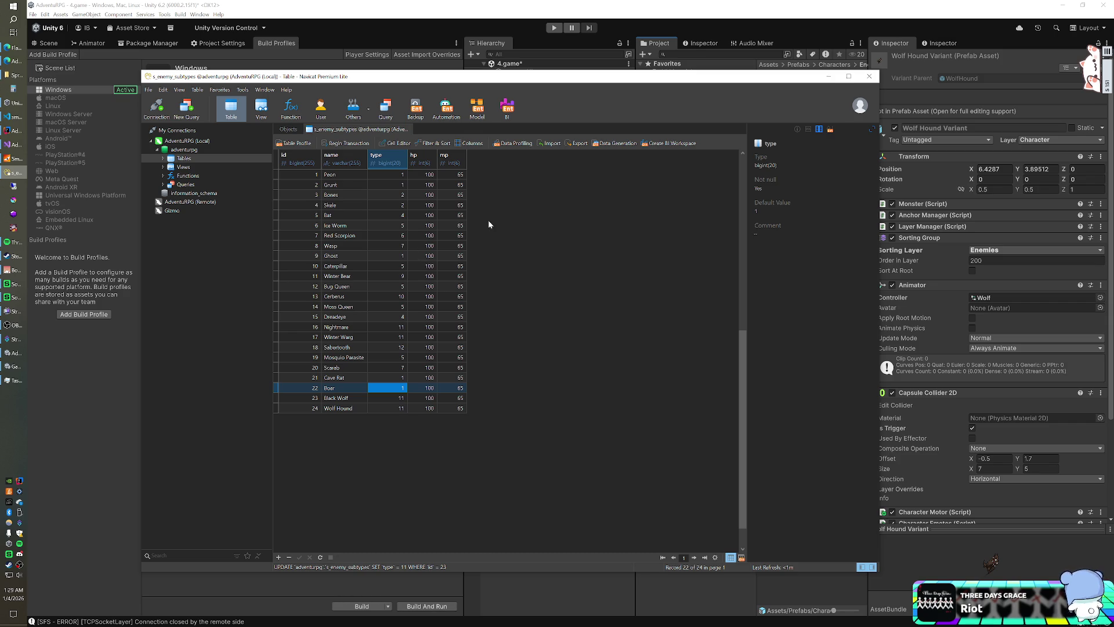
pyautogui.click(12, 157)
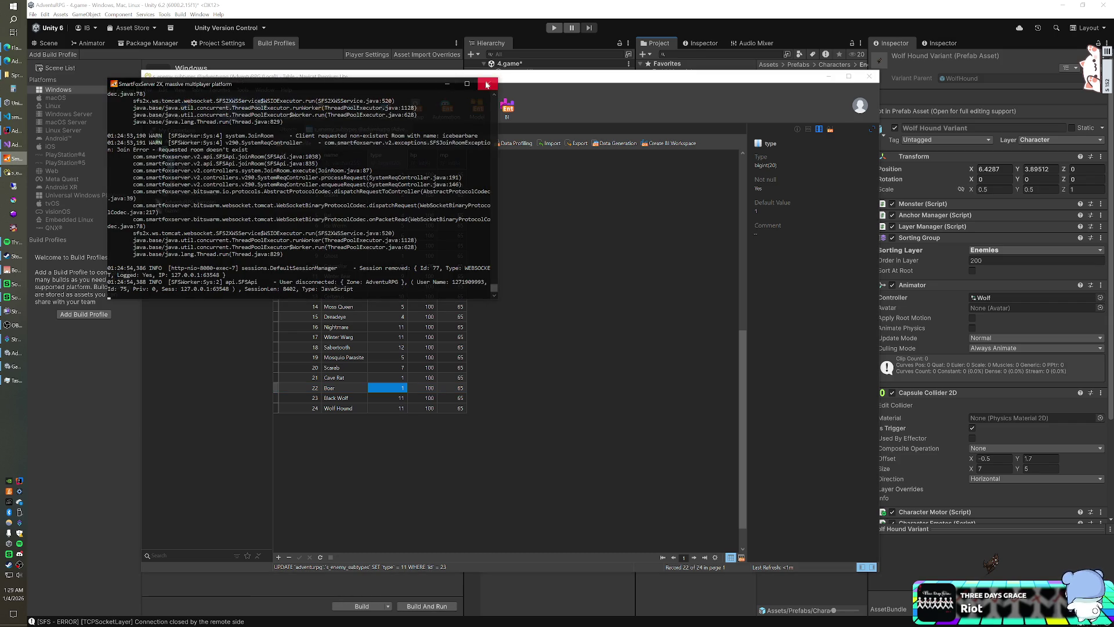
# - Shut down and relaunch the SmartFoxServer console, then return to Unity
pyautogui.click(486, 85)
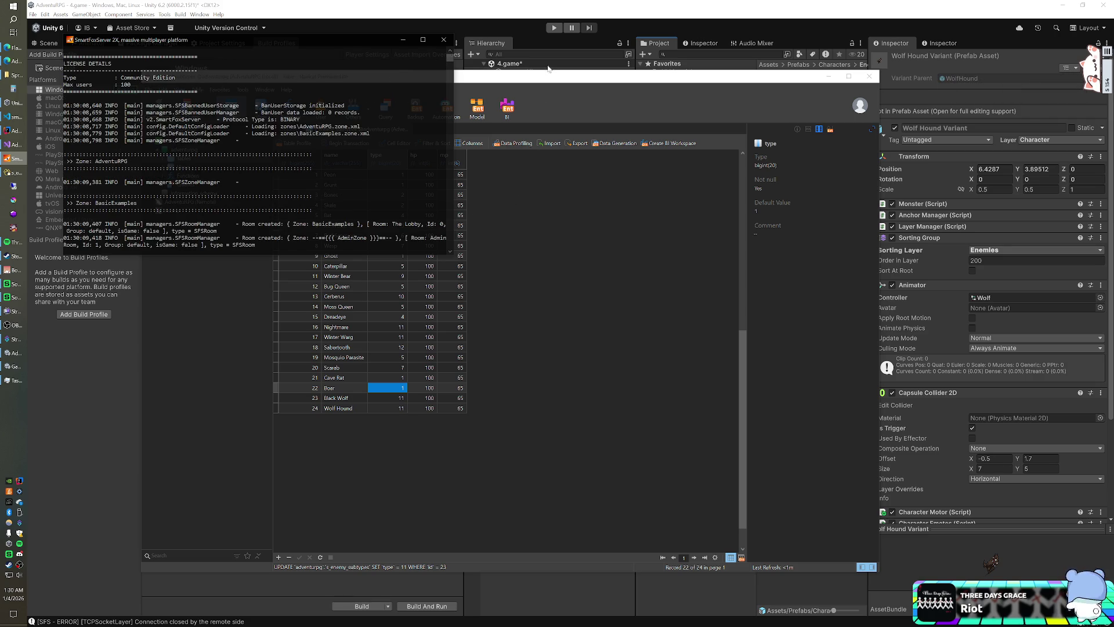
pyautogui.click(527, 21)
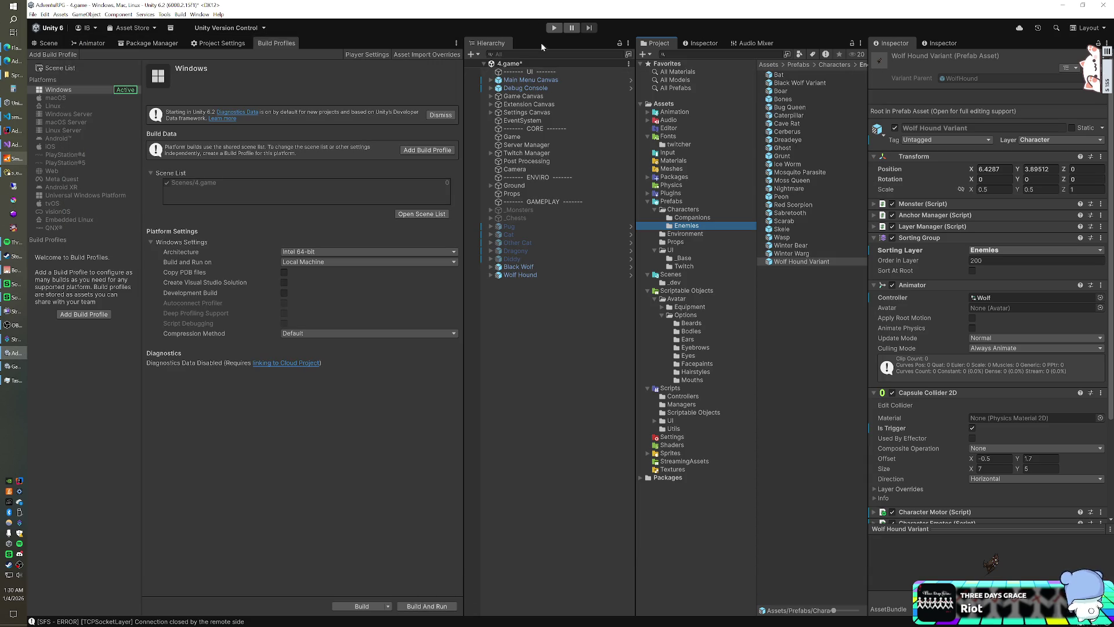
# - Add Black Wolf and Wolf Hound to the Spawn Manager's Enemy Prefabs list
pyautogui.click(521, 138)
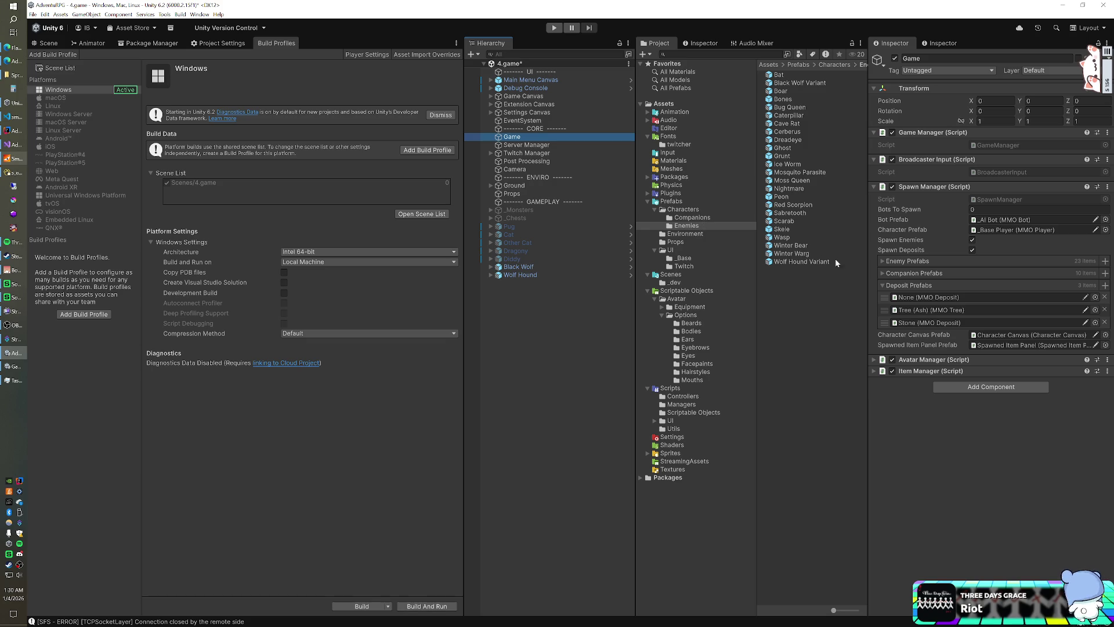
pyautogui.click(882, 261)
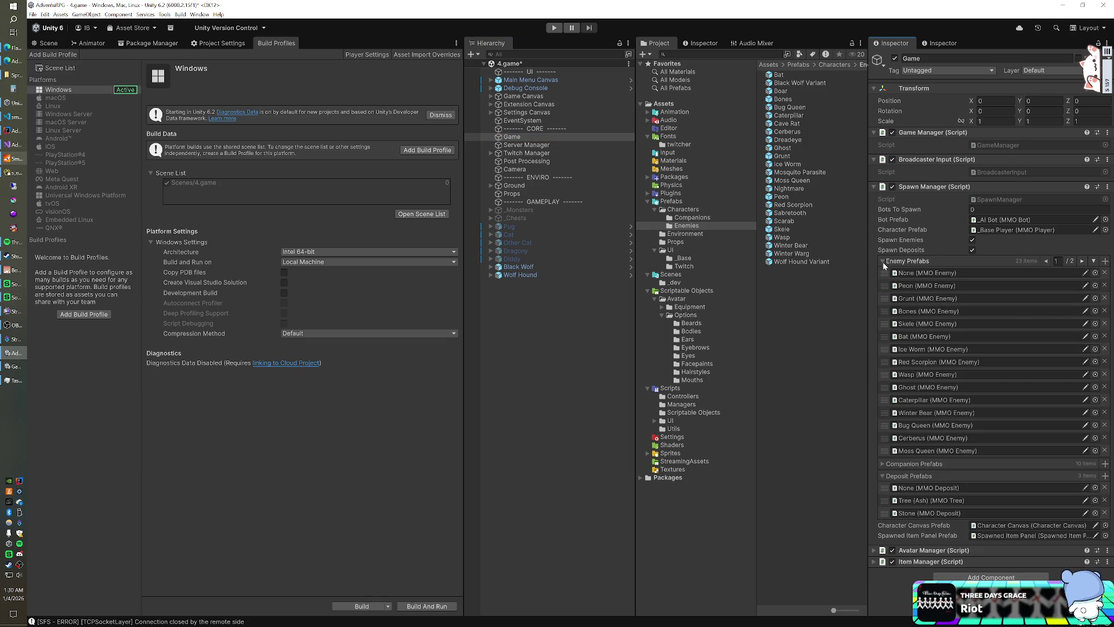
pyautogui.click(1093, 261)
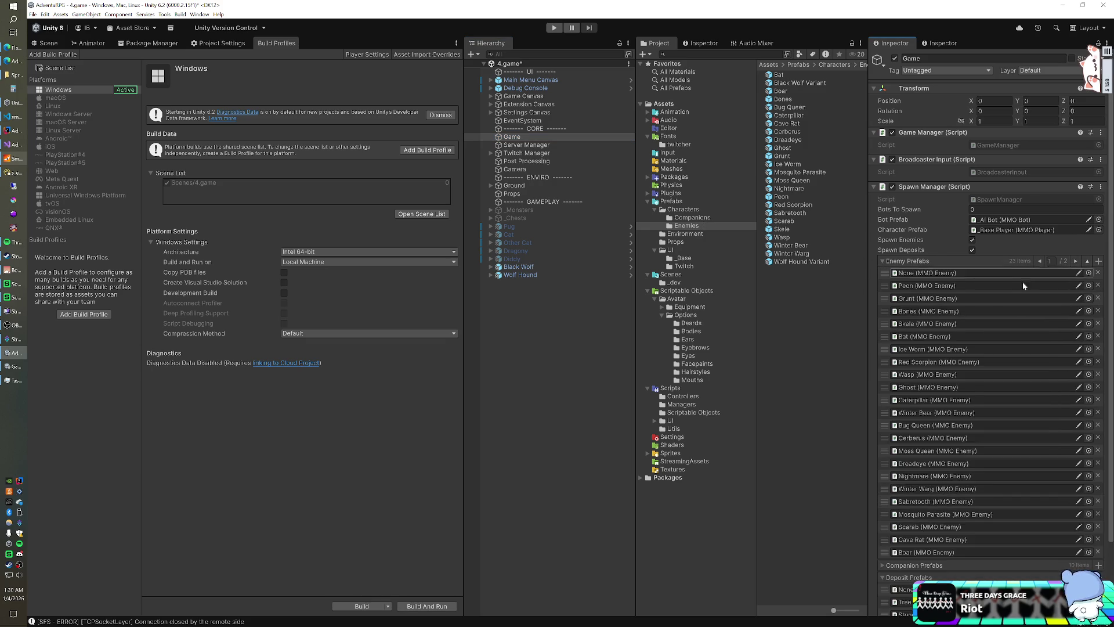
pyautogui.scroll(-2, 1028, 279)
pyautogui.click(533, 268)
pyautogui.moveTo(535, 271)
pyautogui.mouseDown()
pyautogui.moveTo(783, 261)
pyautogui.moveTo(915, 235)
pyautogui.mouseUp()
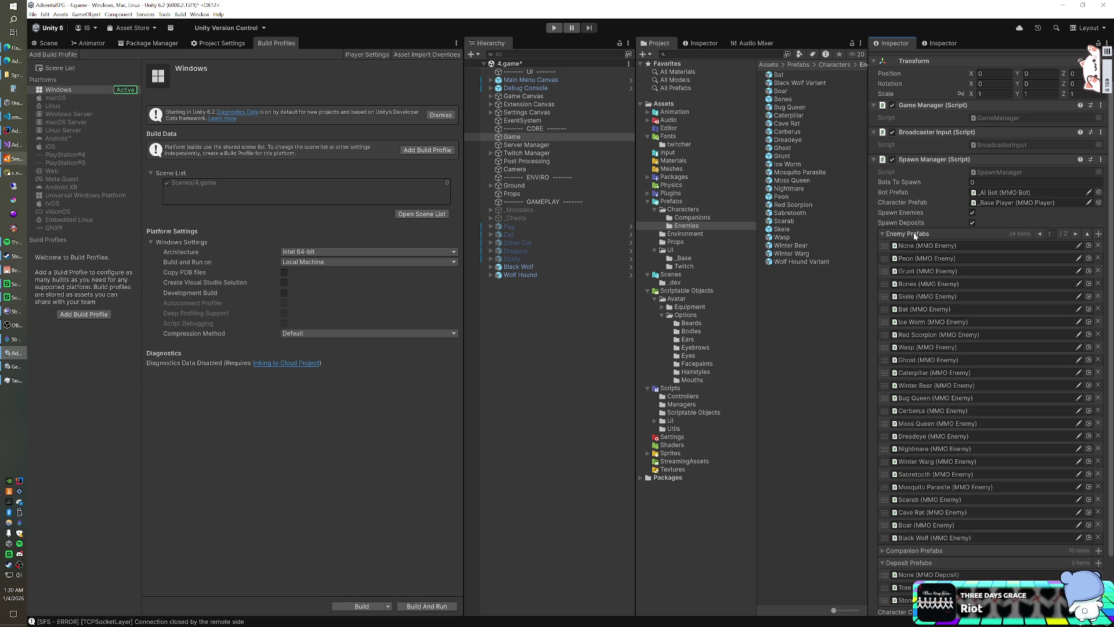
pyautogui.moveTo(540, 275); pyautogui.dragTo(903, 237)
# - Delete both wolf instances from the scene hierarchy
pyautogui.click(522, 267)
pyautogui.keyDown('shift'); pyautogui.click(518, 272); pyautogui.keyUp('shift')
pyautogui.press('Delete')
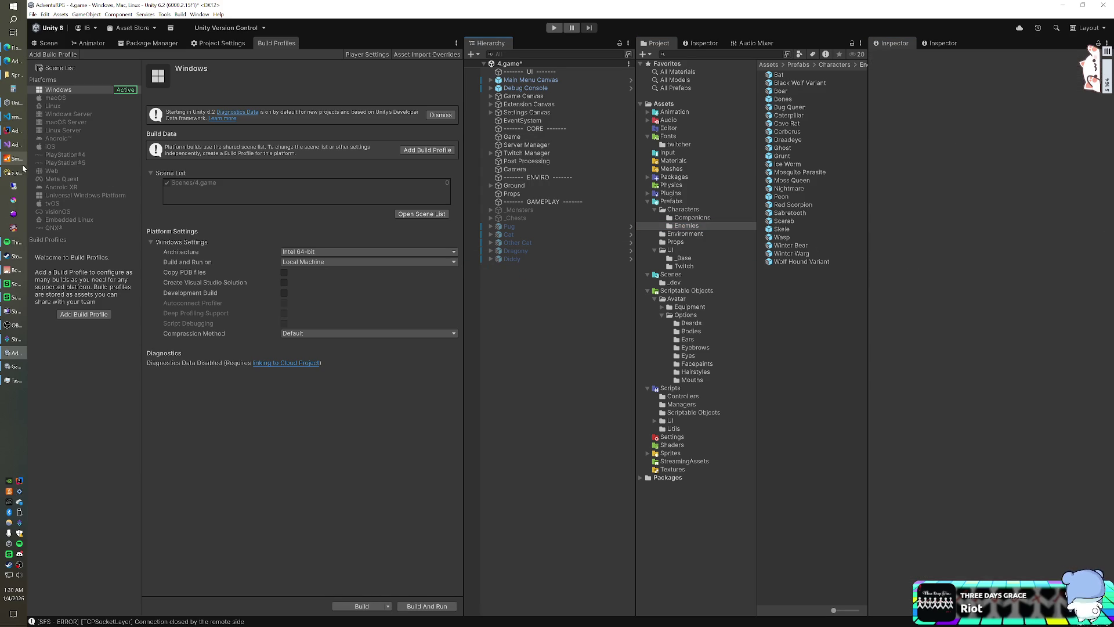
# - Review the wolves in s_enemy_subtypes, close the SmartFoxServer console, and bring IntelliJ forward
pyautogui.click(17, 171)
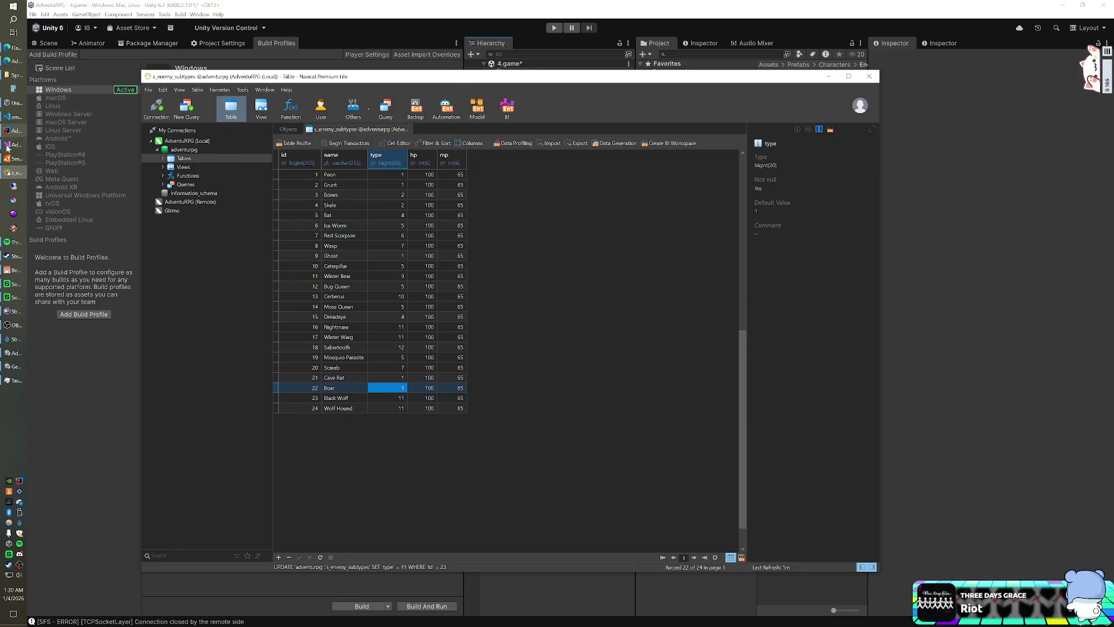
pyautogui.click(16, 157)
pyautogui.click(445, 40)
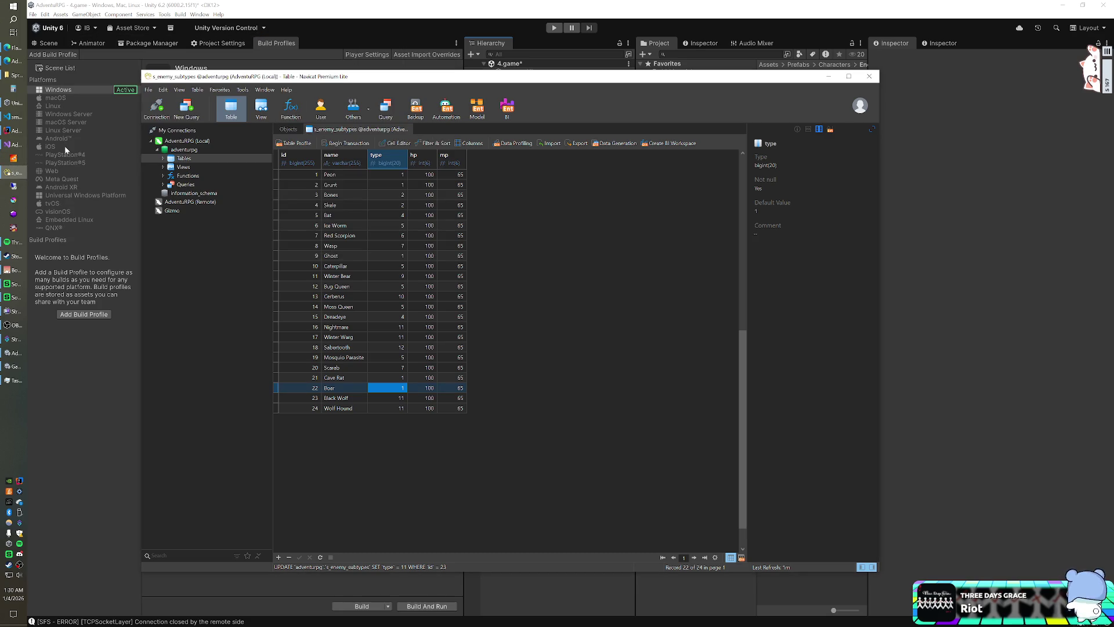
pyautogui.click(16, 130)
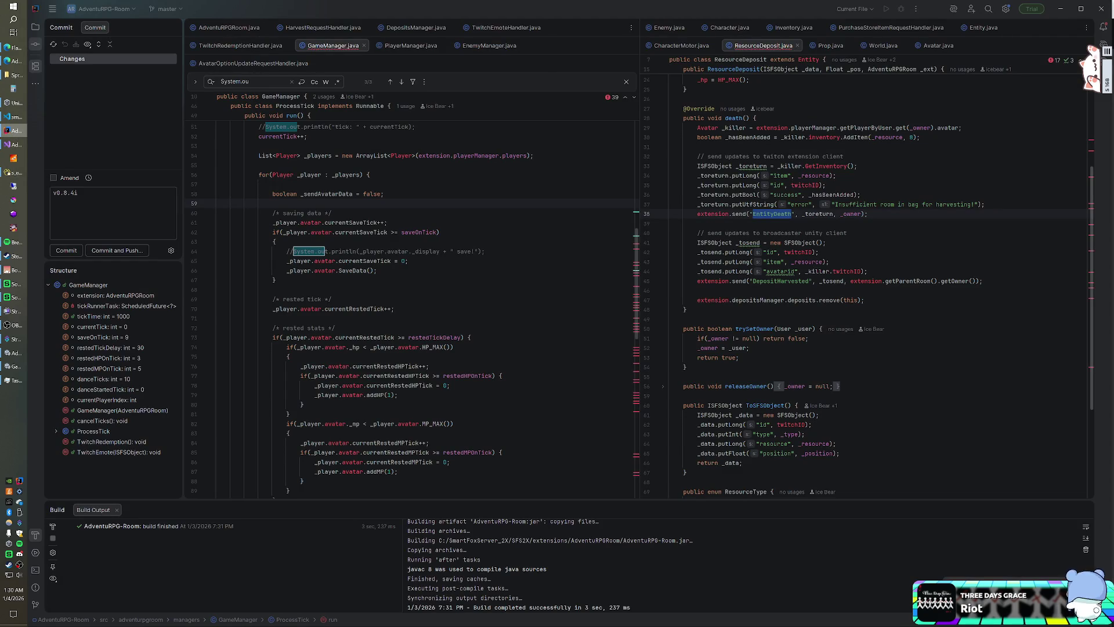
# - In EnemyManager.java, change SPAWN_LATEST to true and import the Enemy class
pyautogui.click(472, 47)
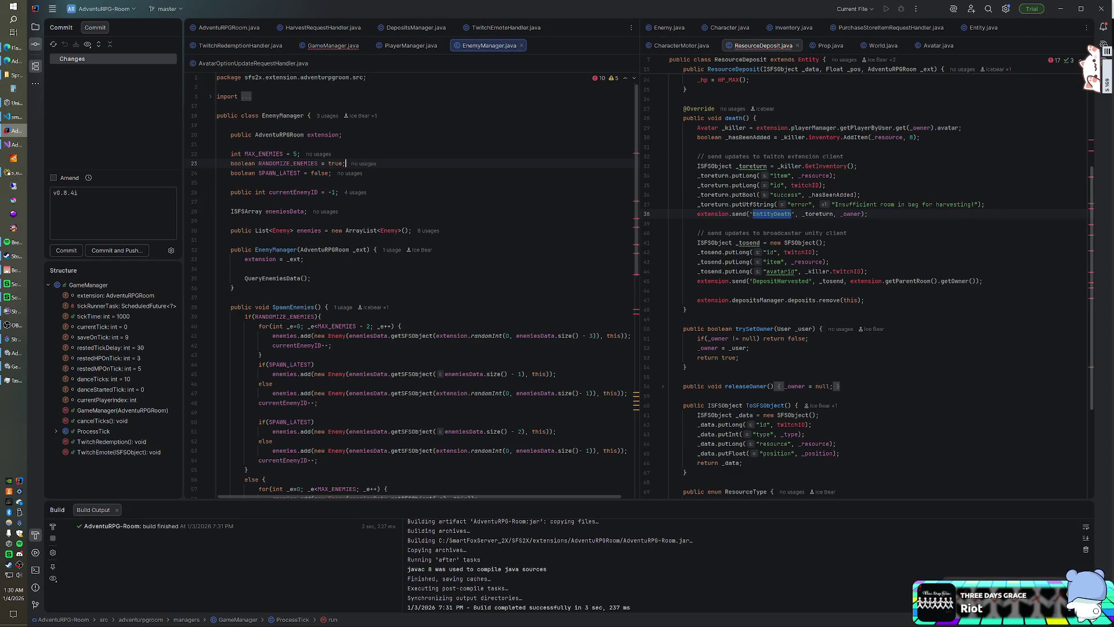
pyautogui.click(321, 173)
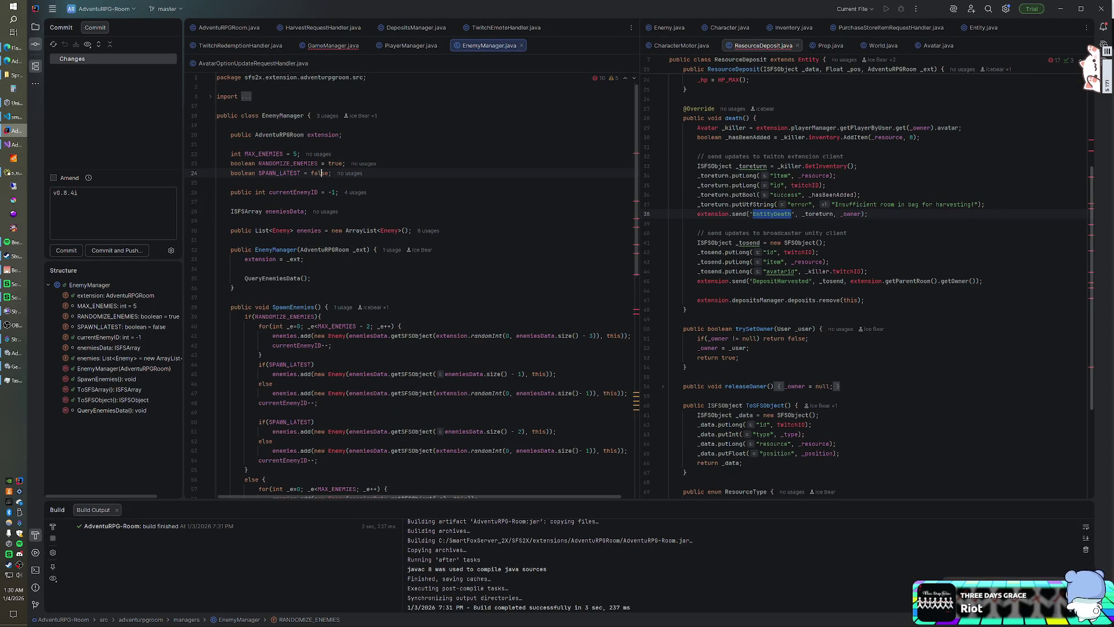
pyautogui.hotkey('ctrl', 'w')
pyautogui.write('true')
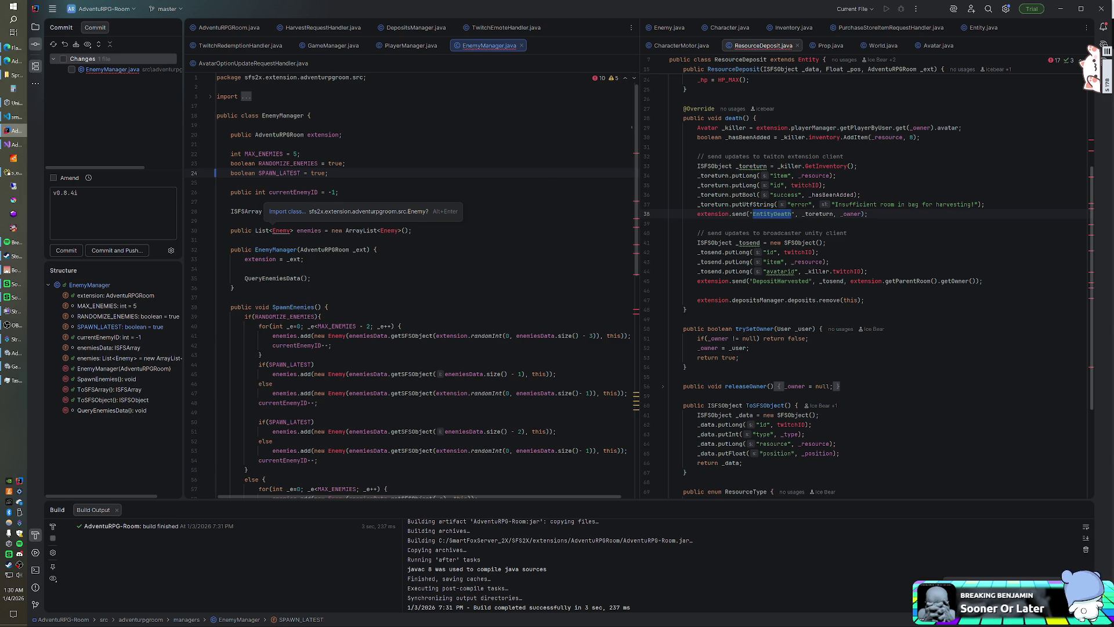
pyautogui.hotkey('alt', 'Return')
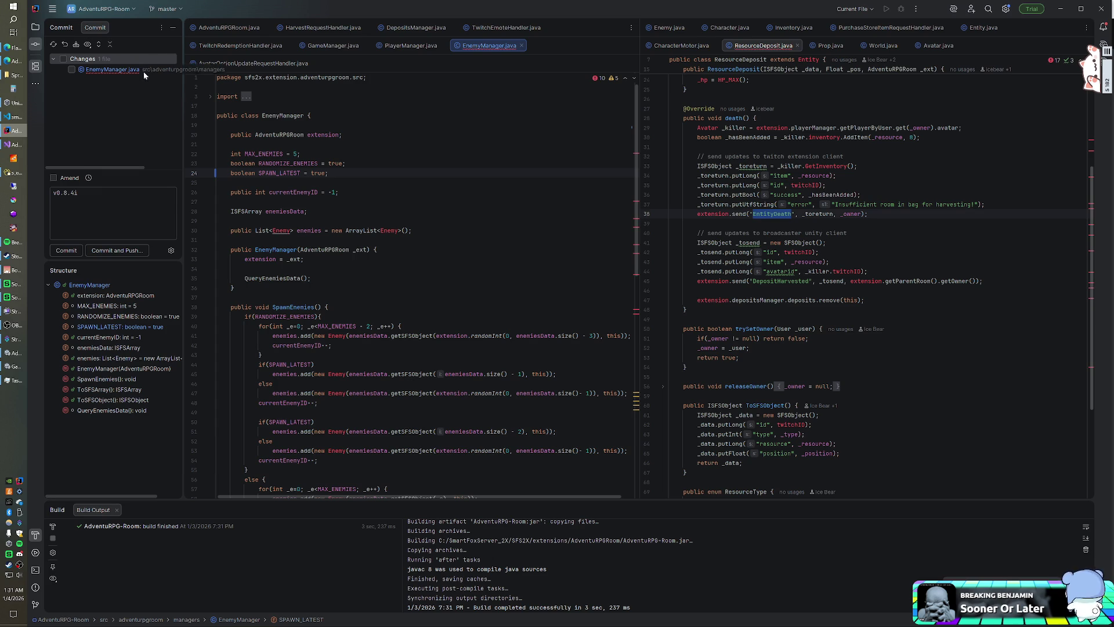
# - Rebuild the AdventuRPG-Room server extension project and launch SmartFoxServer again
pyautogui.click(35, 27)
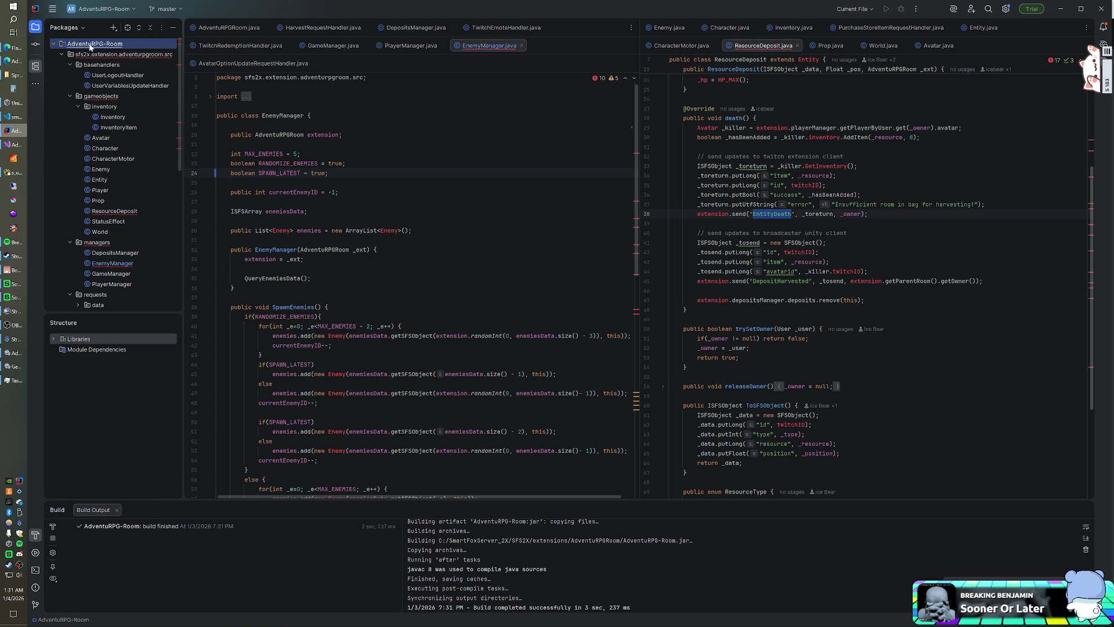
pyautogui.rightClick(109, 45)
pyautogui.click(149, 254)
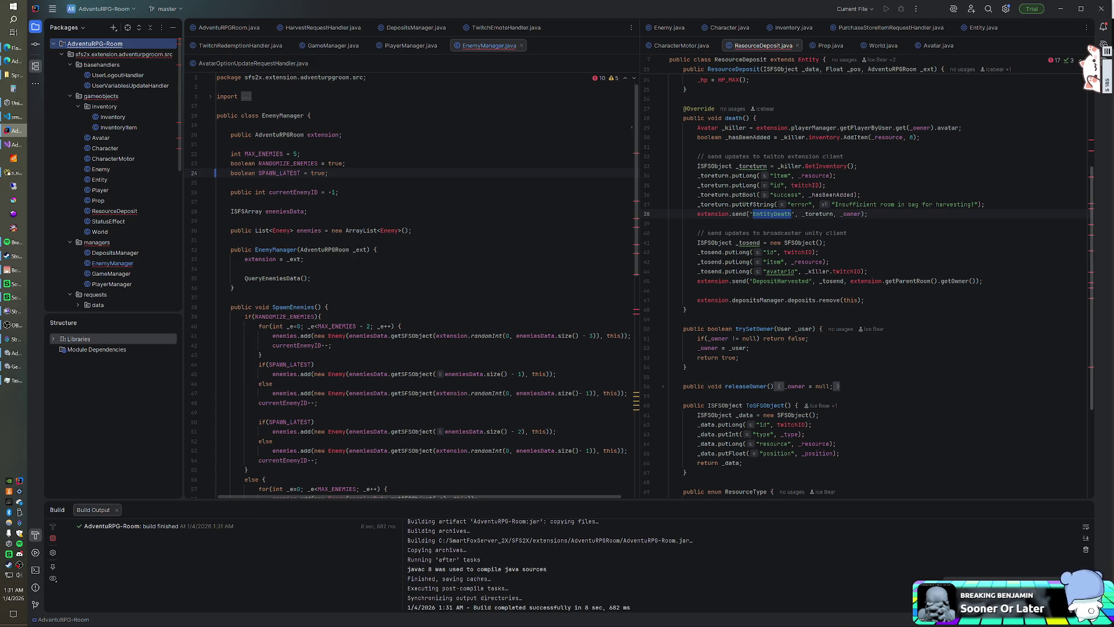
pyautogui.click(217, 220)
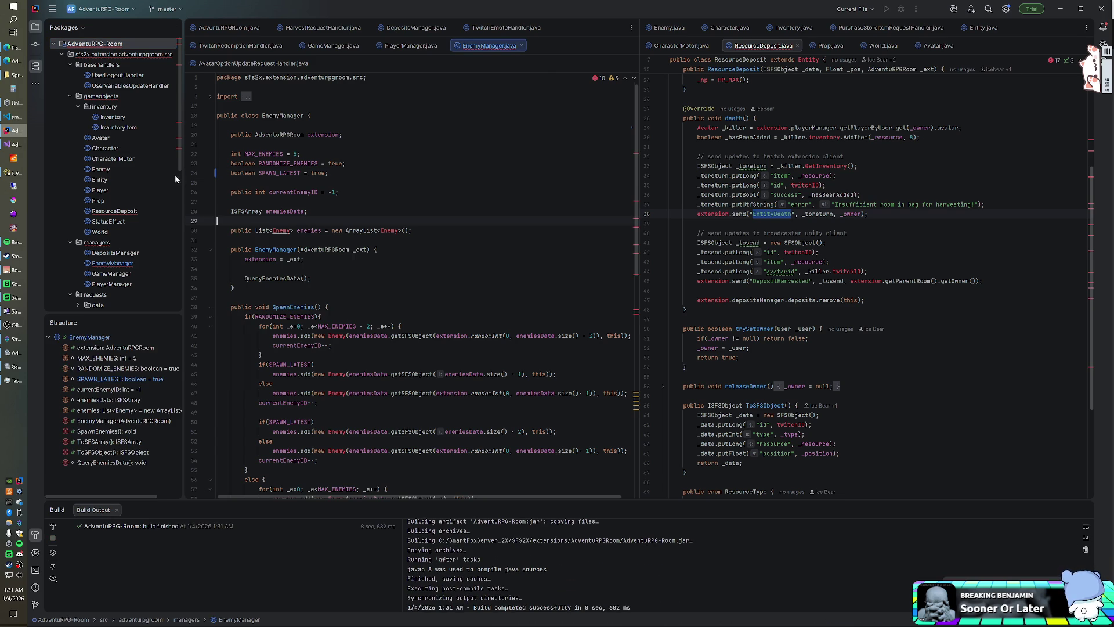
pyautogui.click(16, 161)
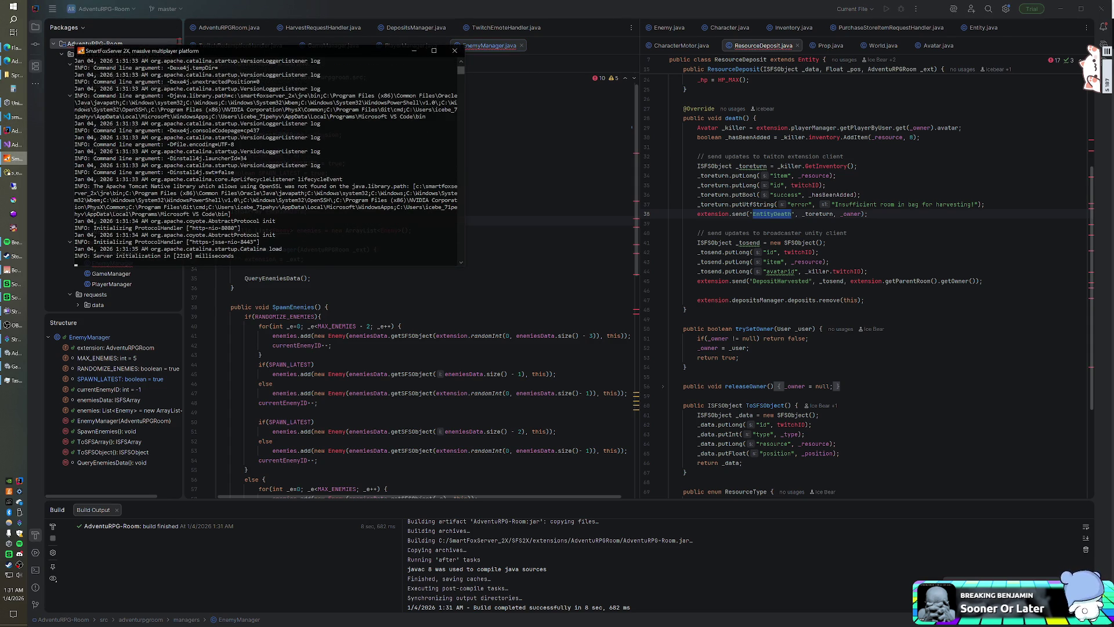
# - Switch to Unity, exit the fullscreen game window, and jump to the last enemy prefab
pyautogui.hotkey('alt', 'Tab')
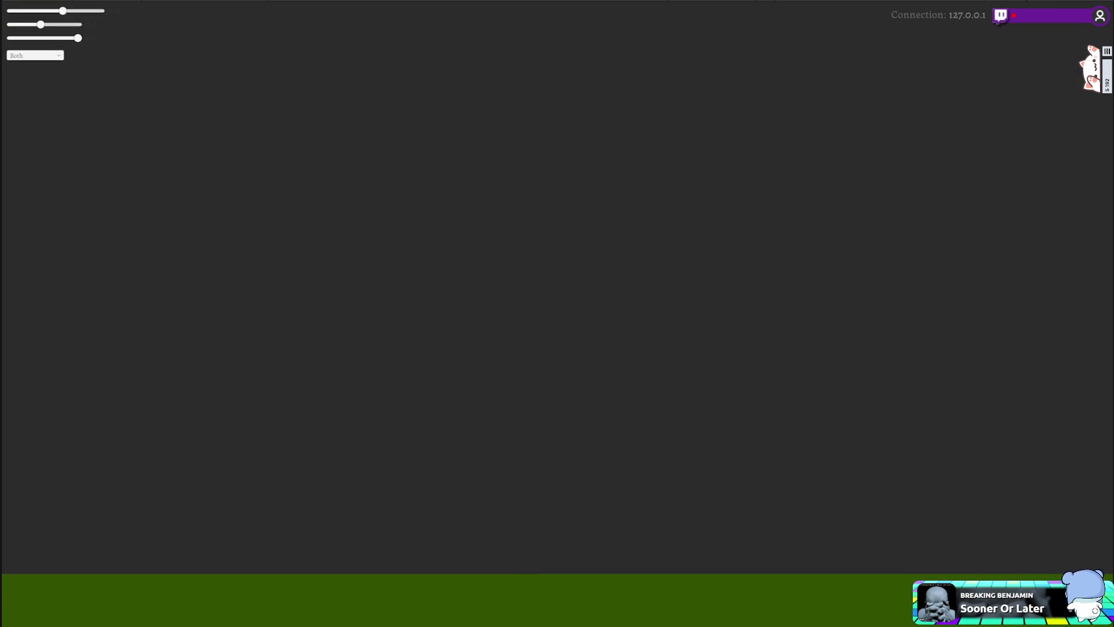
pyautogui.hotkey('alt', 'F4')
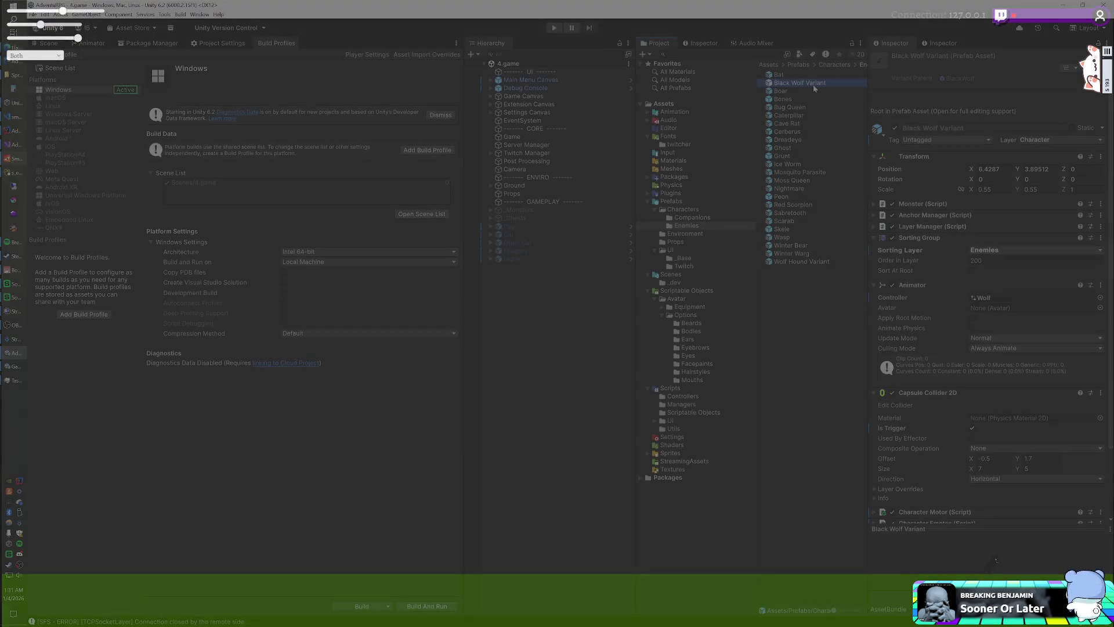
pyautogui.press('End')
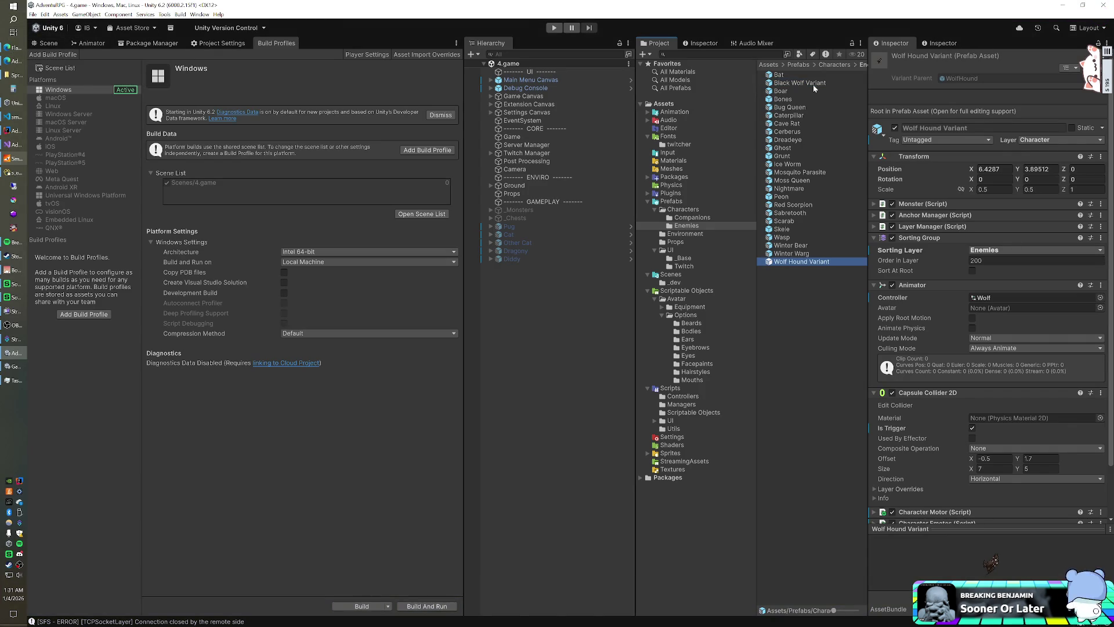
# - Remove the ' Variant' suffix from the Black Wolf Variant and Wolf Hound Variant prefab names
pyautogui.click(813, 85)
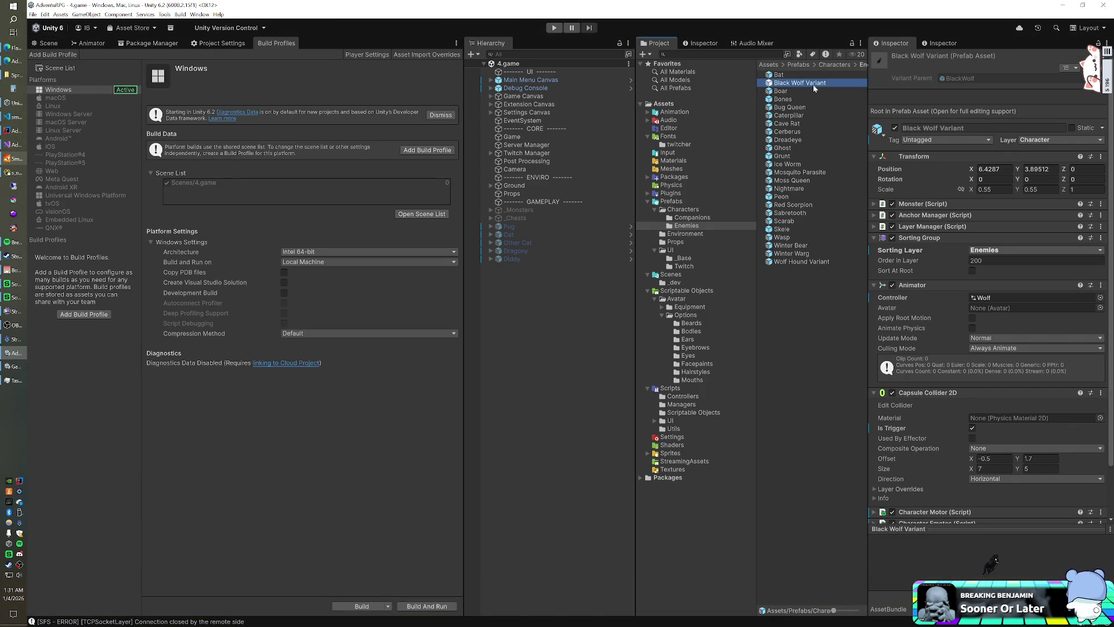
pyautogui.press('F2')
pyautogui.press('BackSpace')
pyautogui.press('BackSpace')
pyautogui.press('BackSpace')
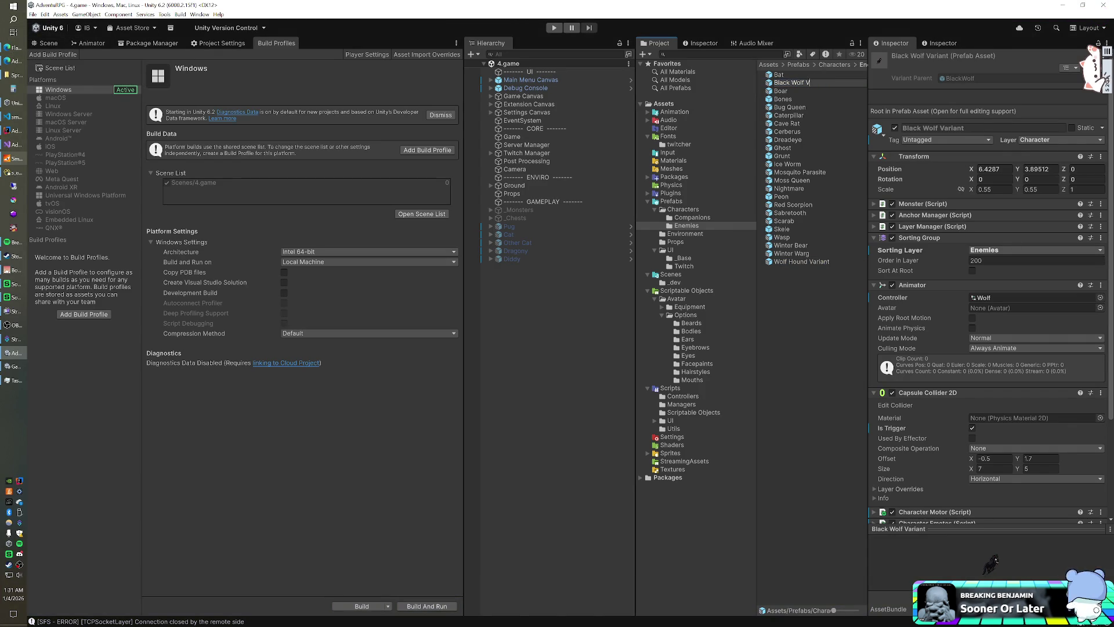
pyautogui.click(825, 260)
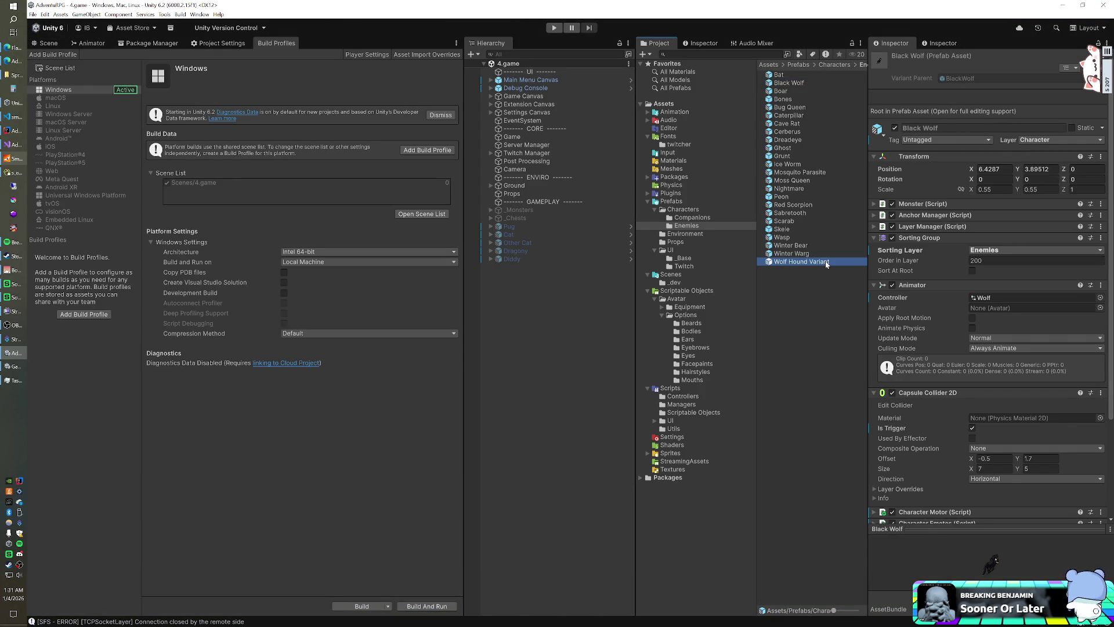
pyautogui.press('F2')
pyautogui.press('BackSpace')
pyautogui.press('BackSpace')
pyautogui.press('BackSpace')
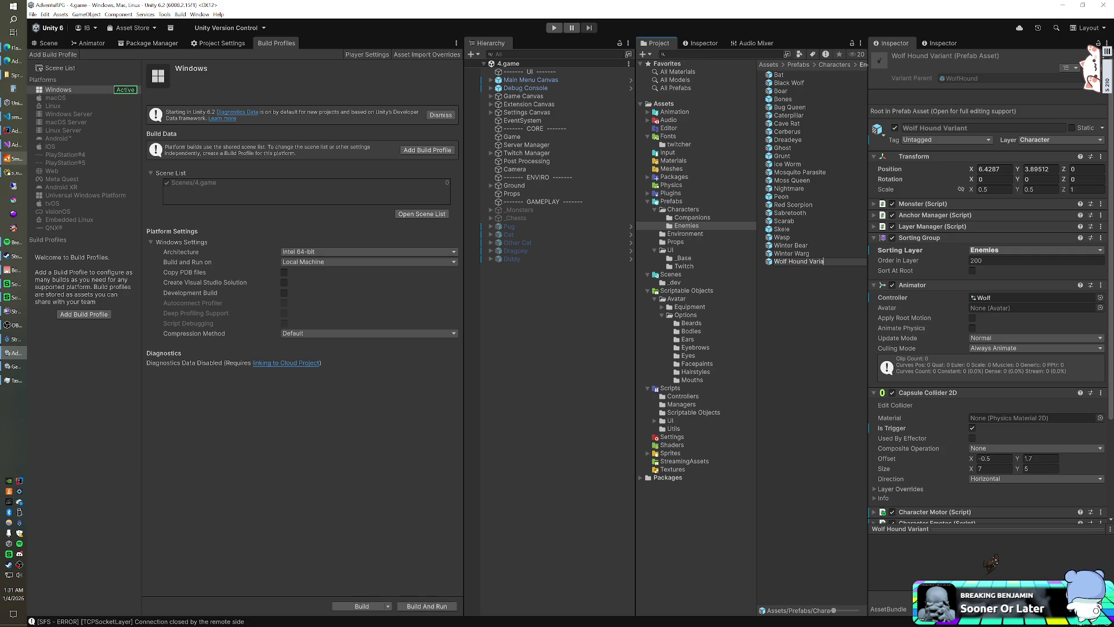
pyautogui.press('Return')
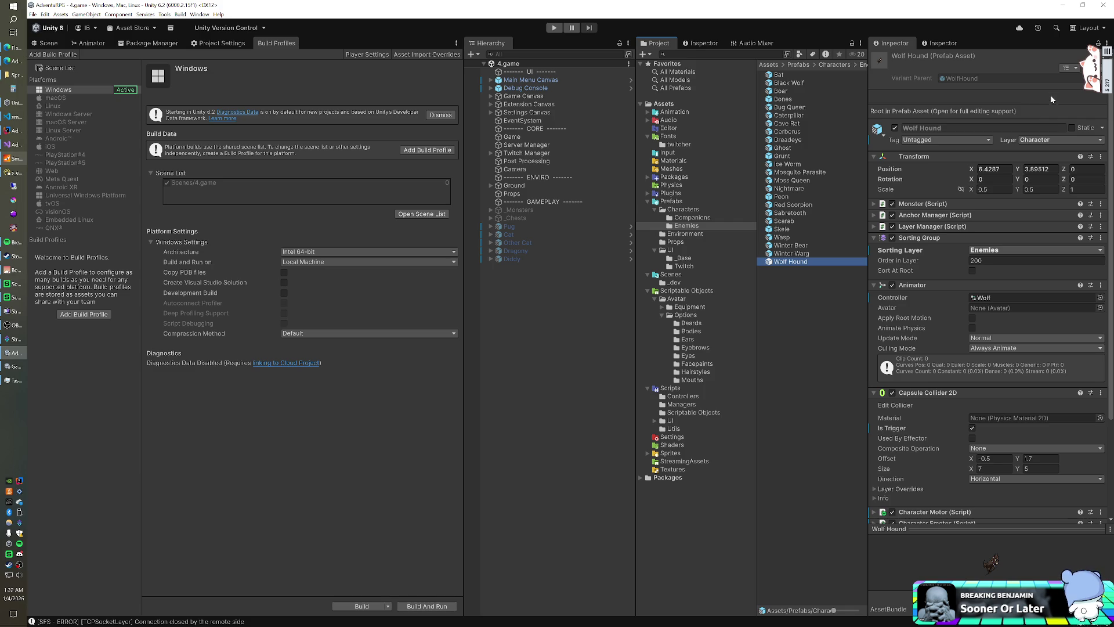
# - Run the 4.game scene in Play mode to test the new wolf enemies
pyautogui.click(1036, 65)
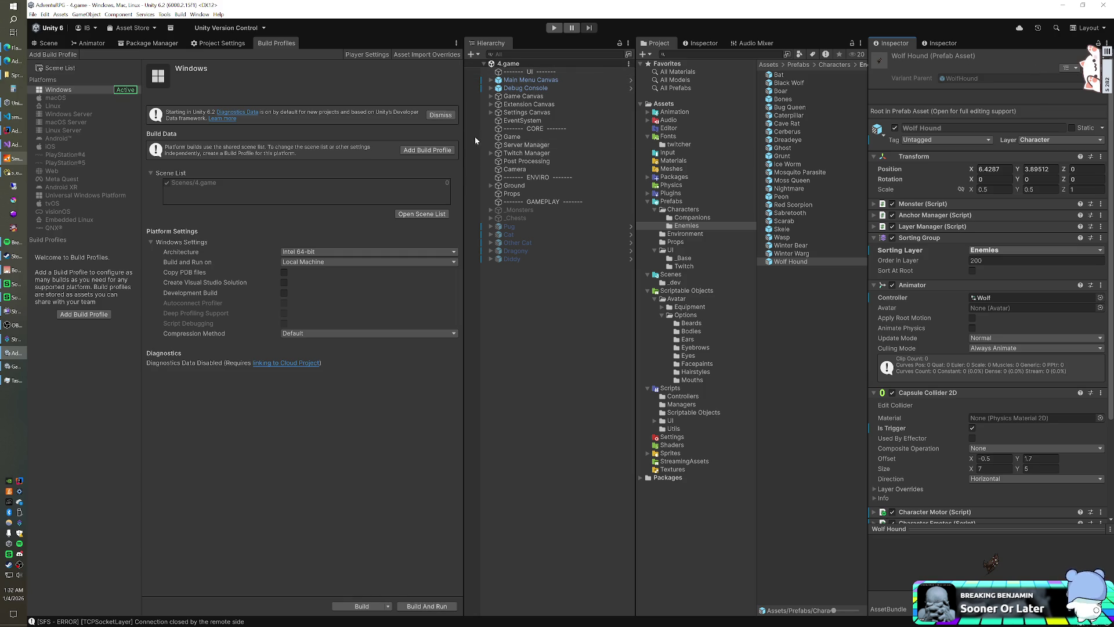
pyautogui.click(554, 28)
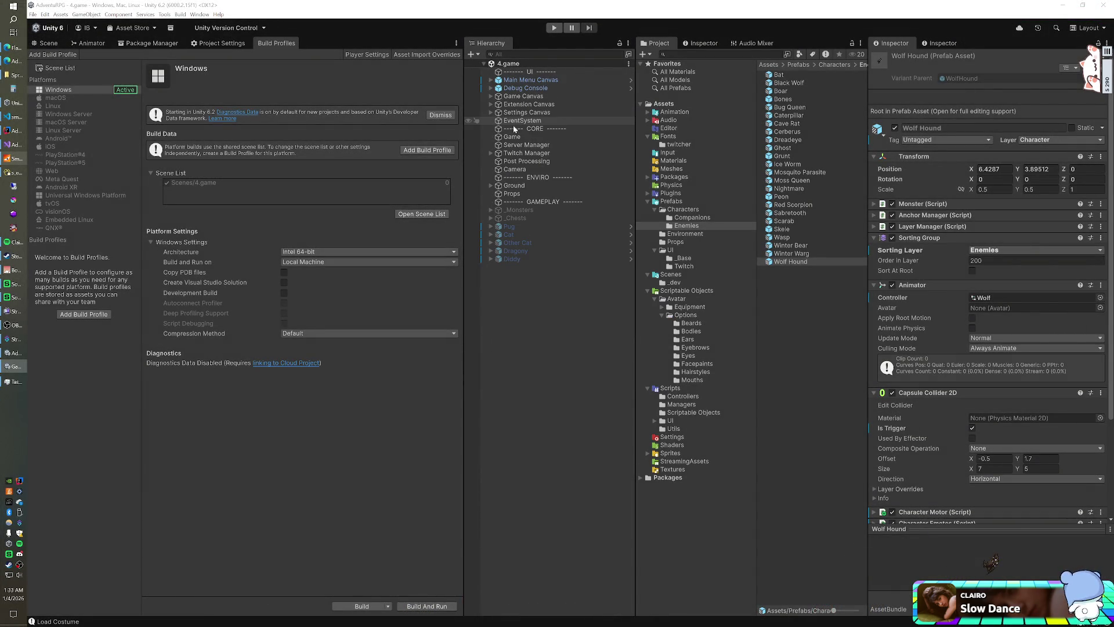
# - Add Black Wolf and Wolf Hound to the Game object's Enemy Prefabs list, then save the 4.game scene
pyautogui.click(507, 136)
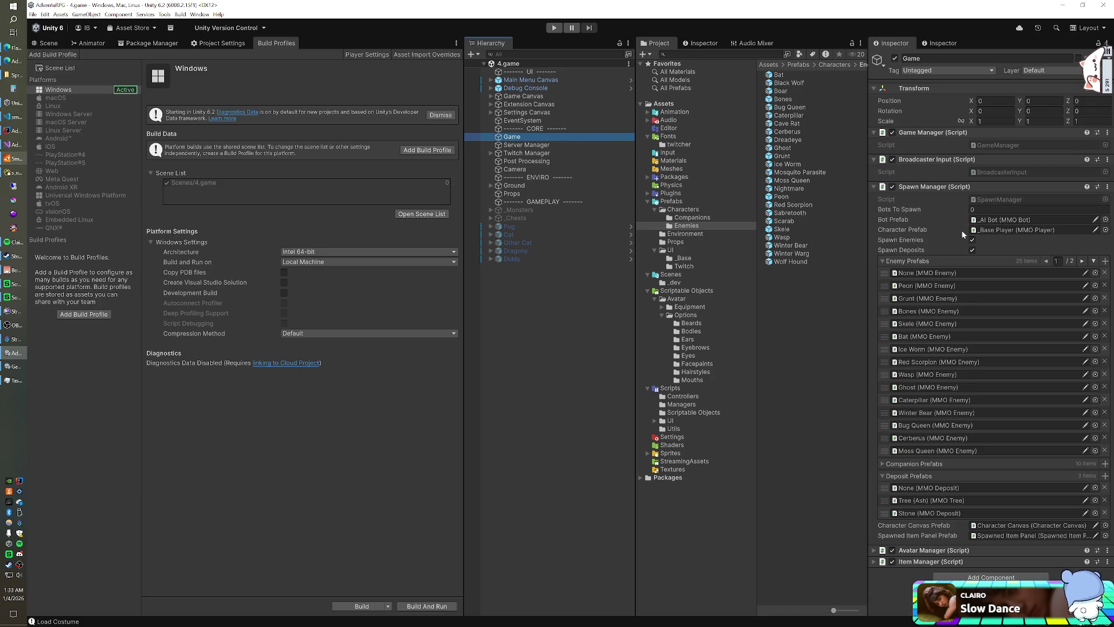
pyautogui.click(1093, 261)
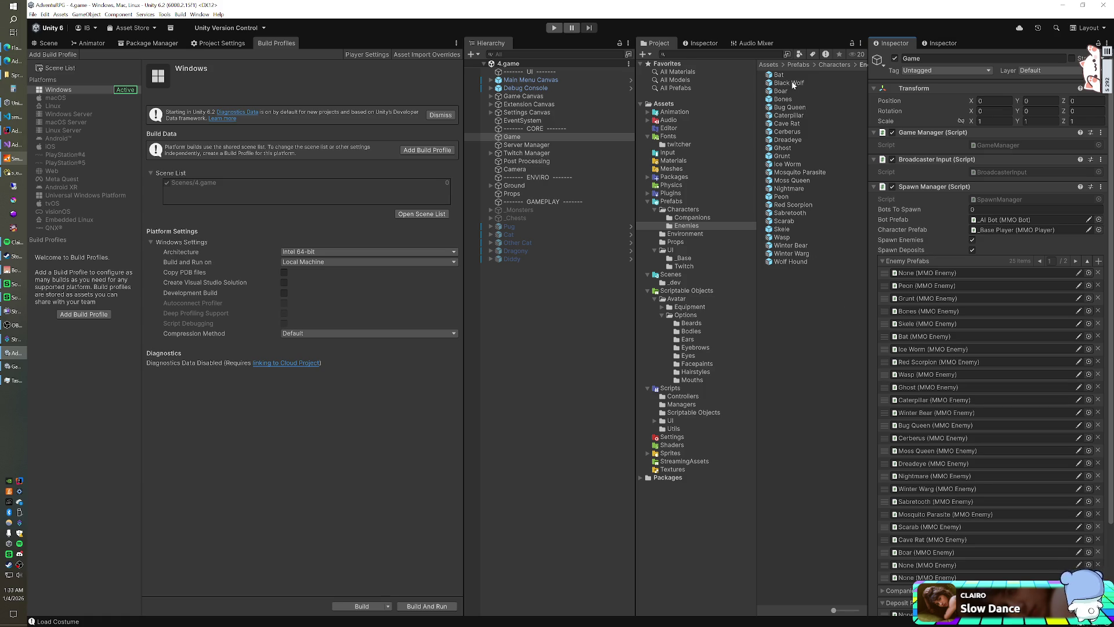
pyautogui.click(917, 567)
pyautogui.moveTo(917, 571); pyautogui.dragTo(918, 567)
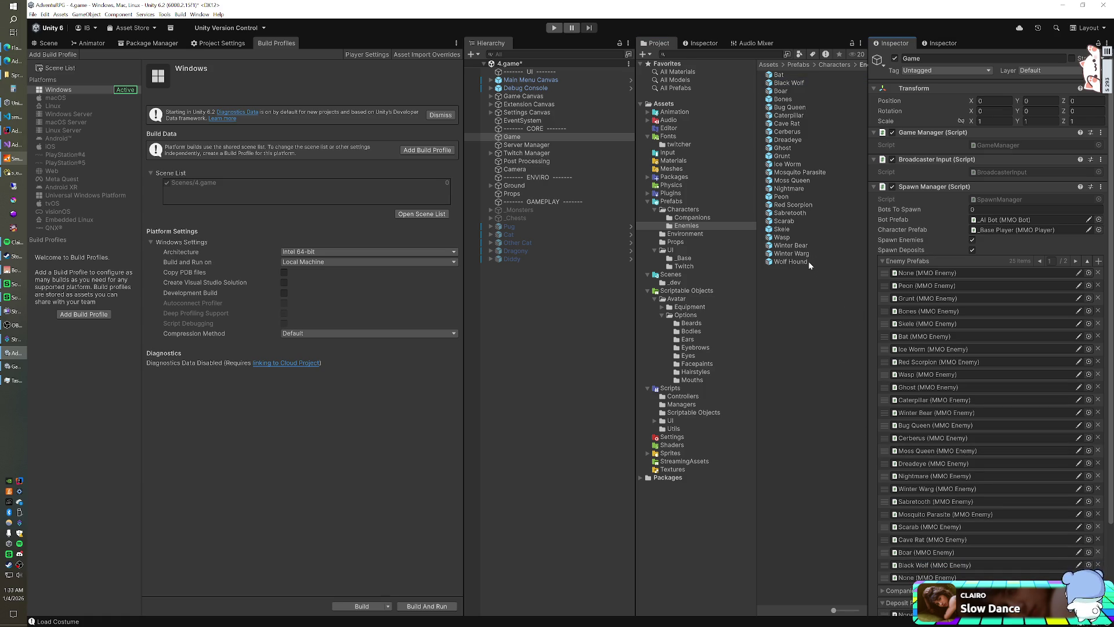
pyautogui.moveTo(785, 261)
pyautogui.mouseDown()
pyautogui.moveTo(856, 389)
pyautogui.moveTo(922, 577)
pyautogui.mouseUp()
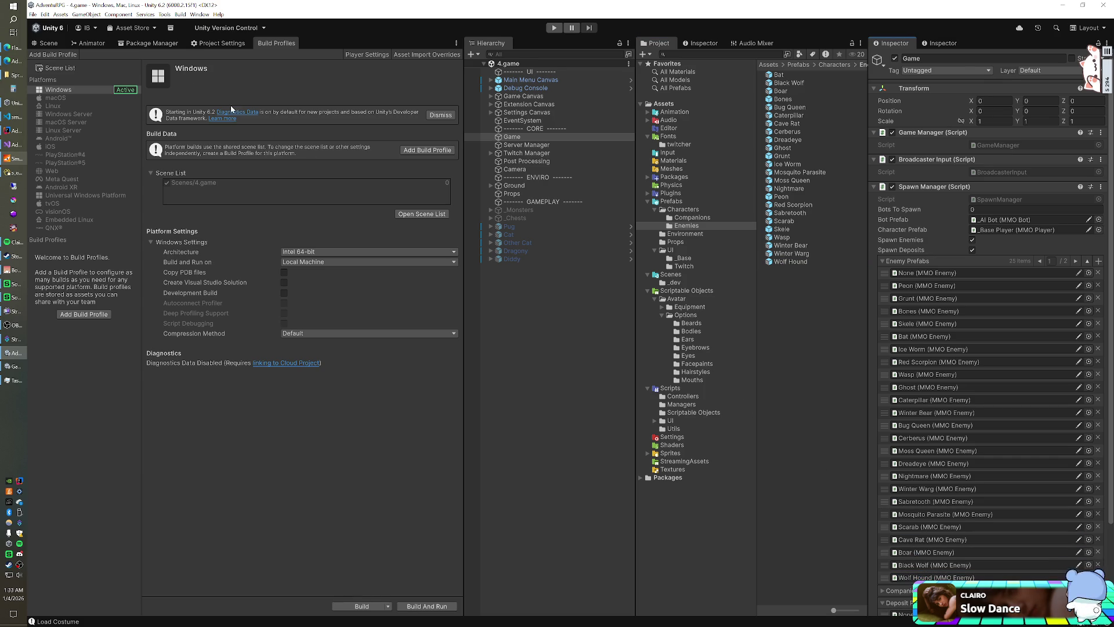
pyautogui.click(33, 14)
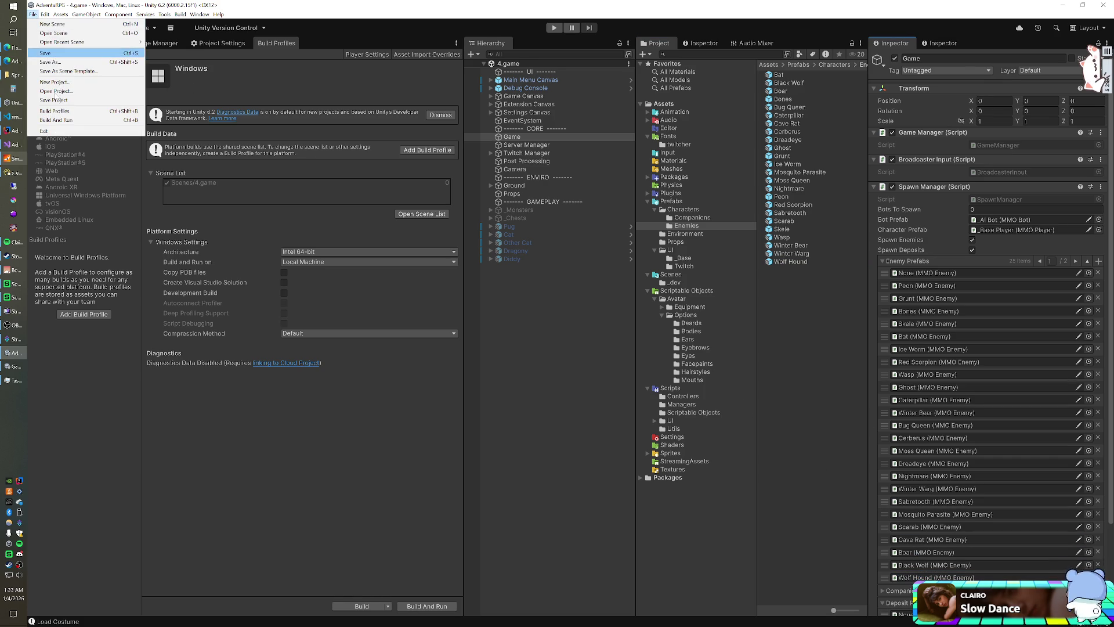
pyautogui.click(64, 101)
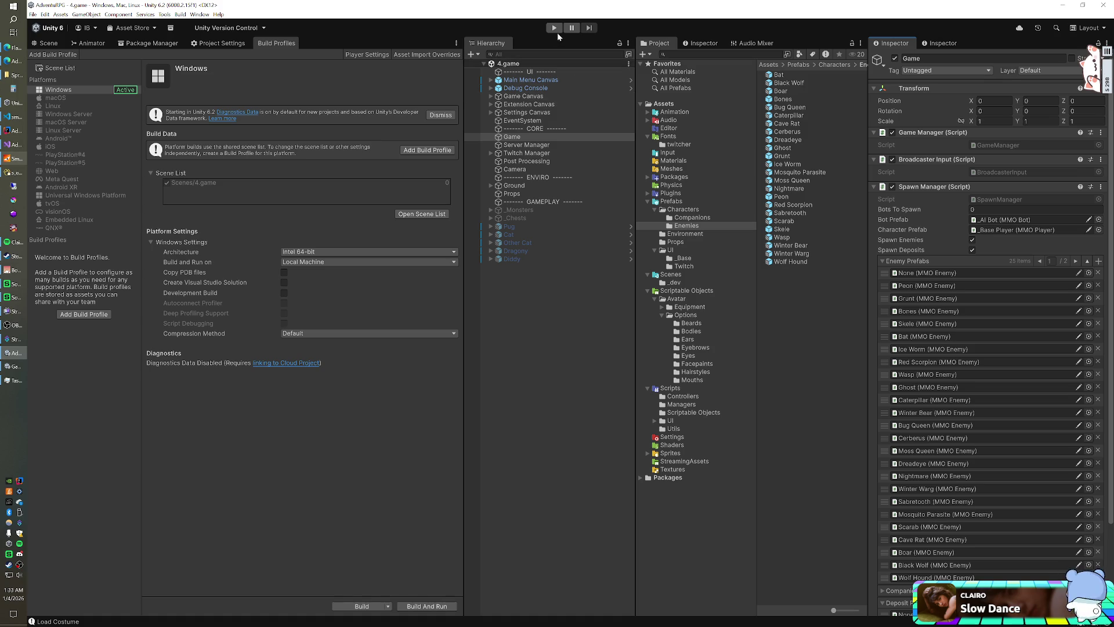
pyautogui.click(555, 29)
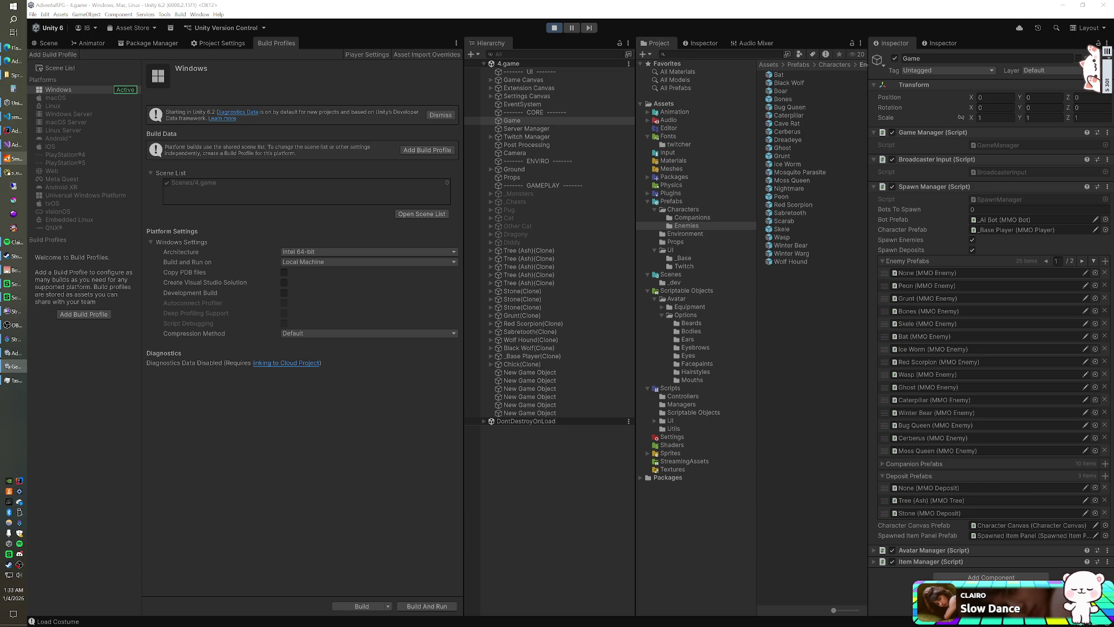
pyautogui.click(13, 366)
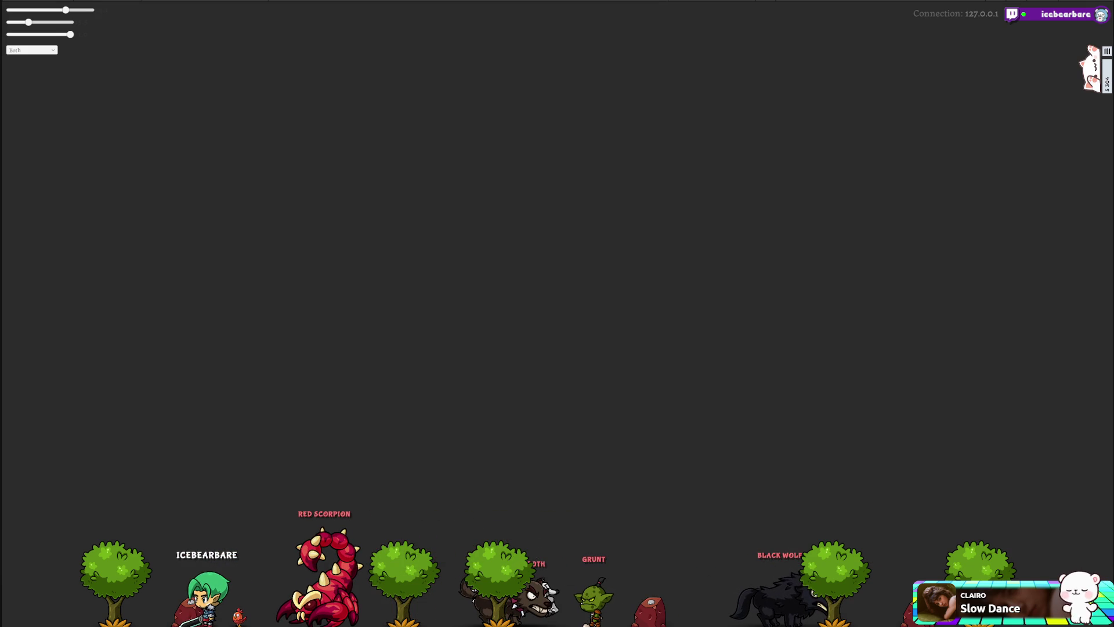
pyautogui.hotkey('alt', 'Tab')
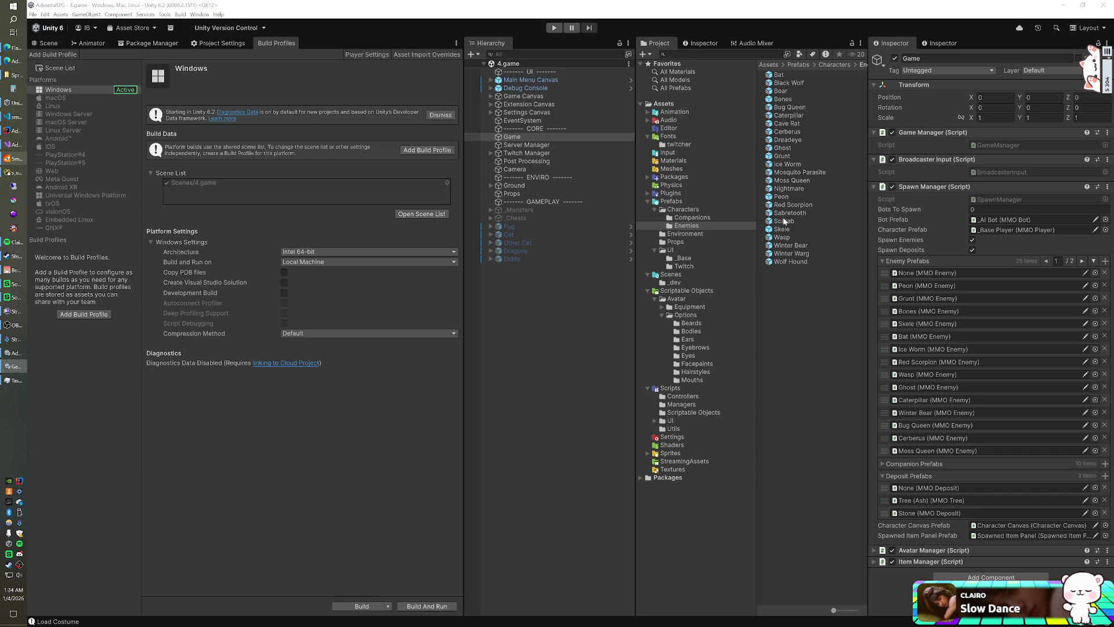
# - Preview the Winter Warg prefab, return to the 4.game scene, and inspect the Wolf Hound prefab's settings
pyautogui.doubleClick(790, 254)
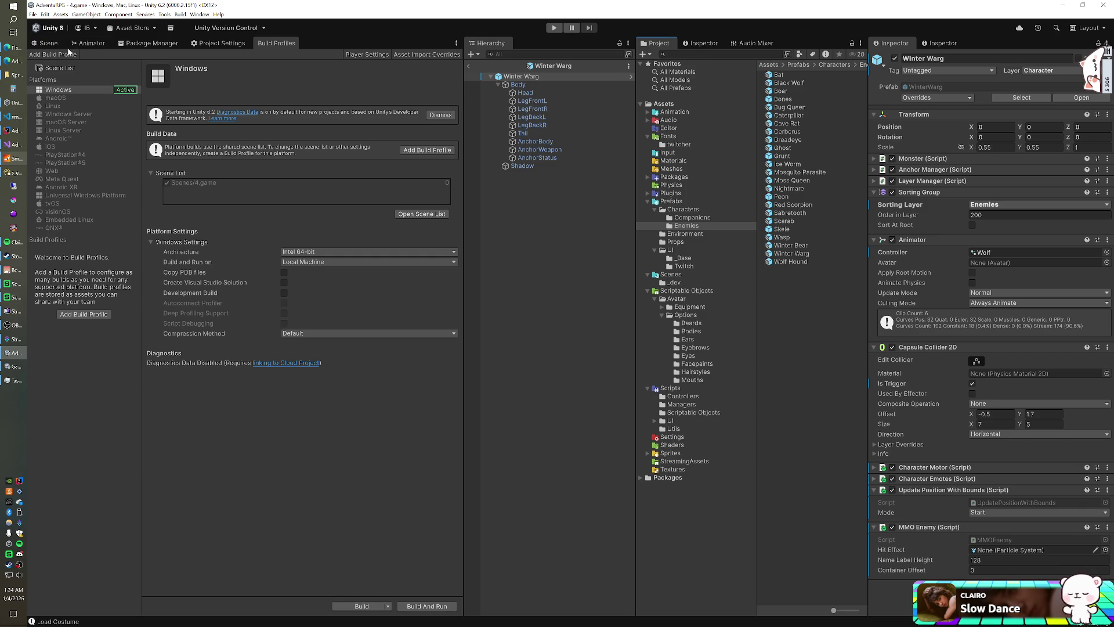
pyautogui.click(47, 41)
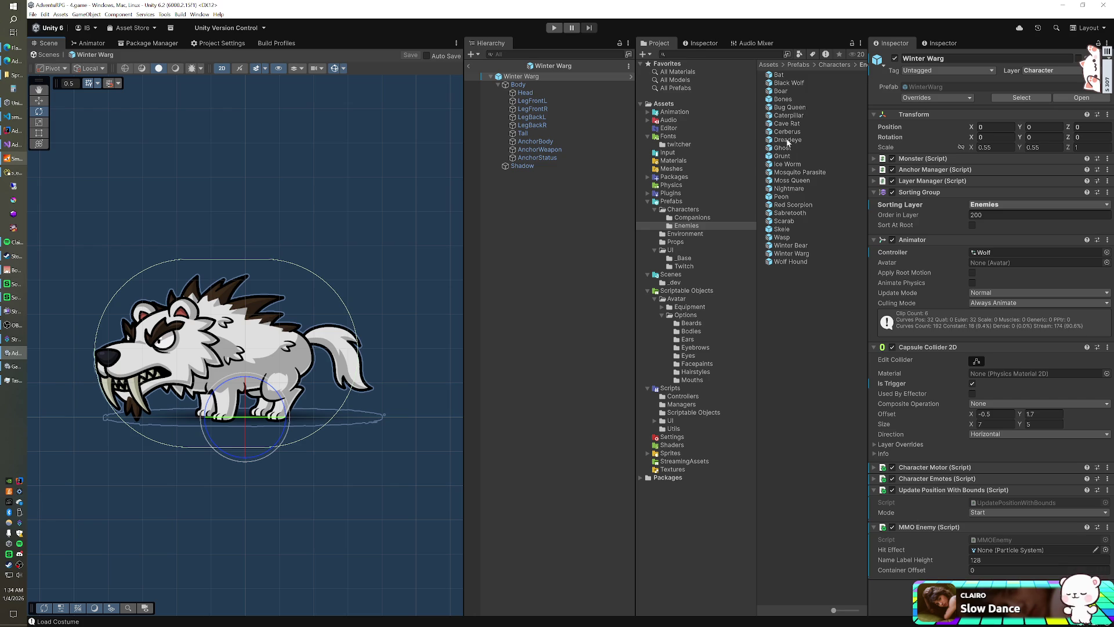
pyautogui.click(468, 67)
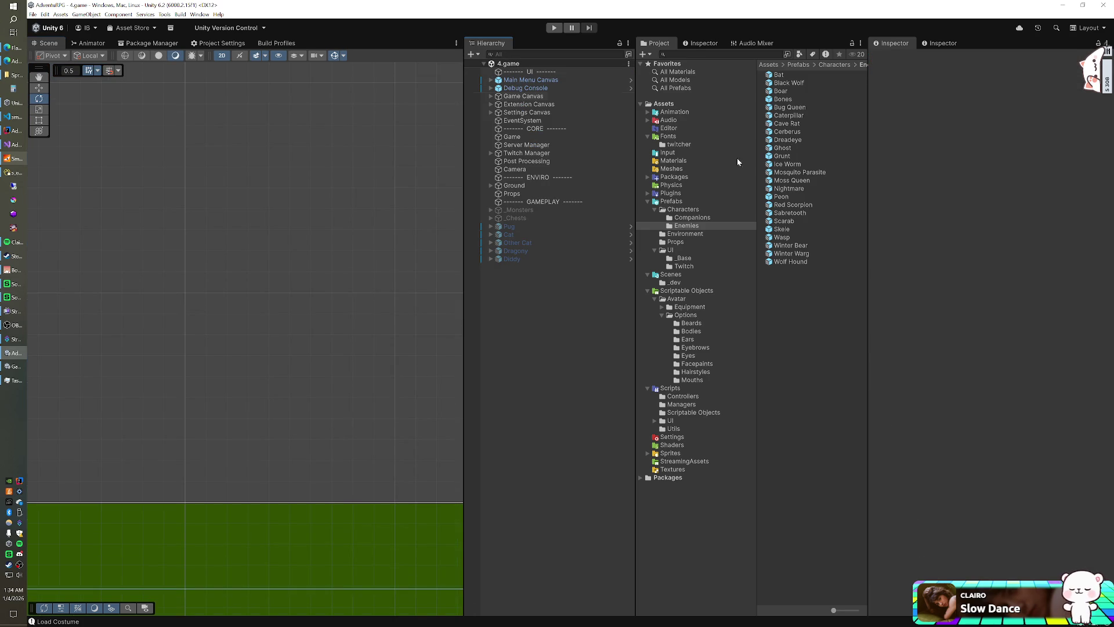
pyautogui.click(783, 262)
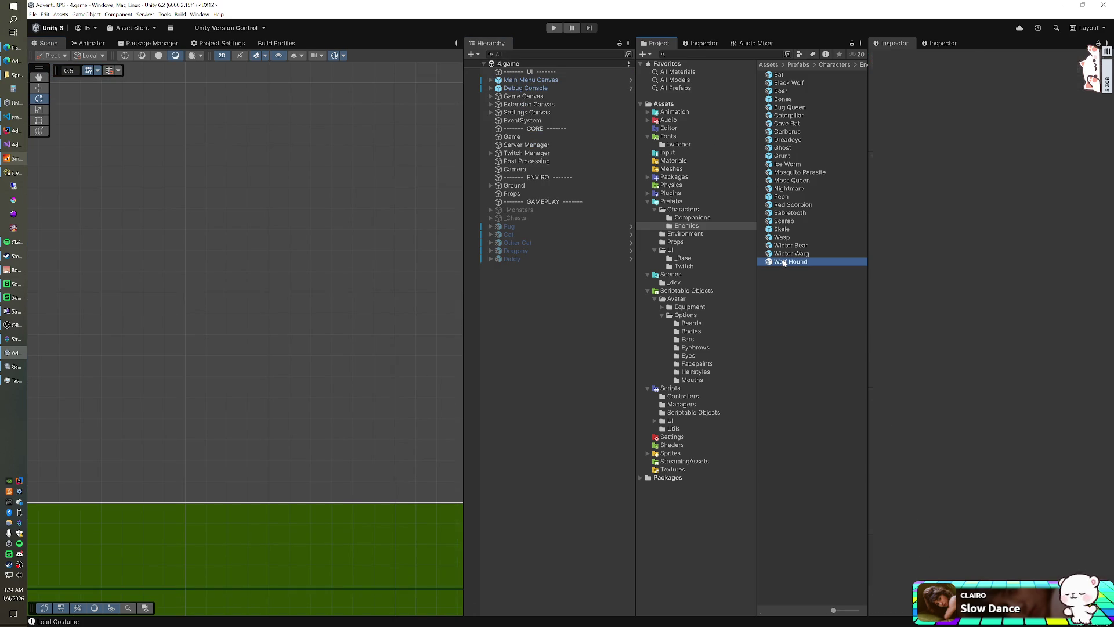
pyautogui.scroll(-5, 1000, 295)
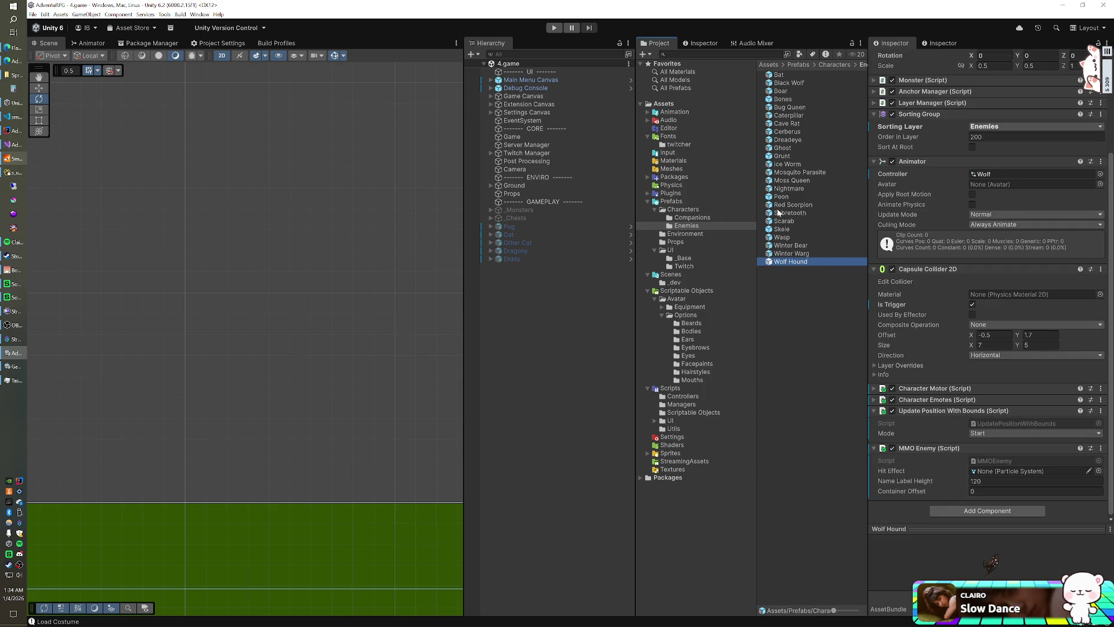
# - Set MMO Enemy Name Label Height to 110 on both Black Wolf and Wolf Hound, then enter Play mode
pyautogui.keyDown('ctrl'); pyautogui.click(788, 83); pyautogui.keyUp('ctrl')
pyautogui.click(990, 481)
pyautogui.write('110')
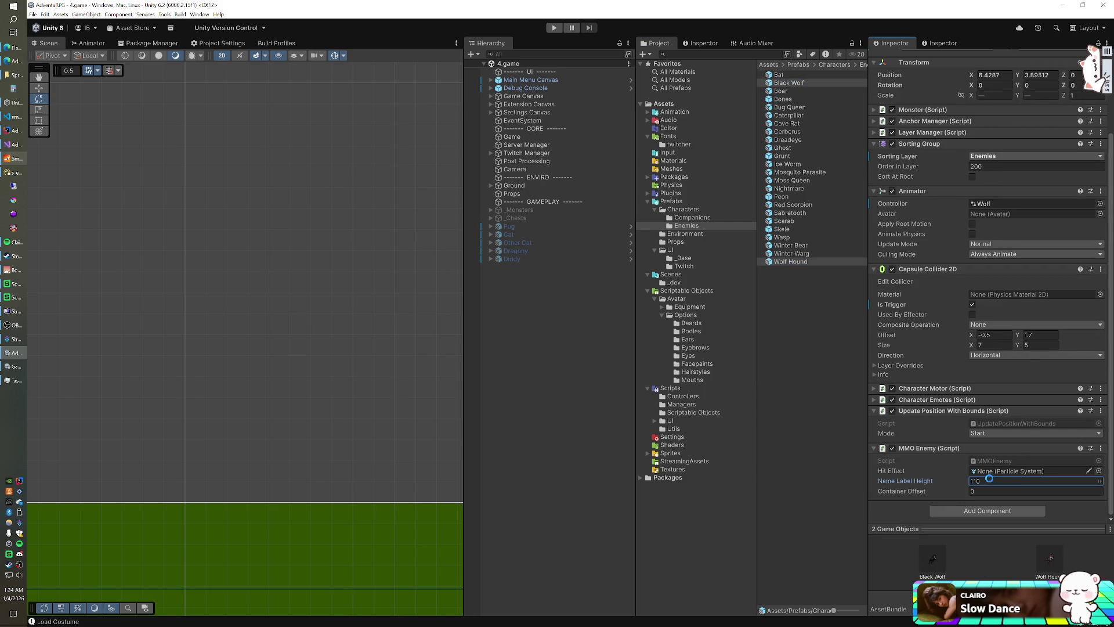
pyautogui.press('Return')
pyautogui.click(552, 27)
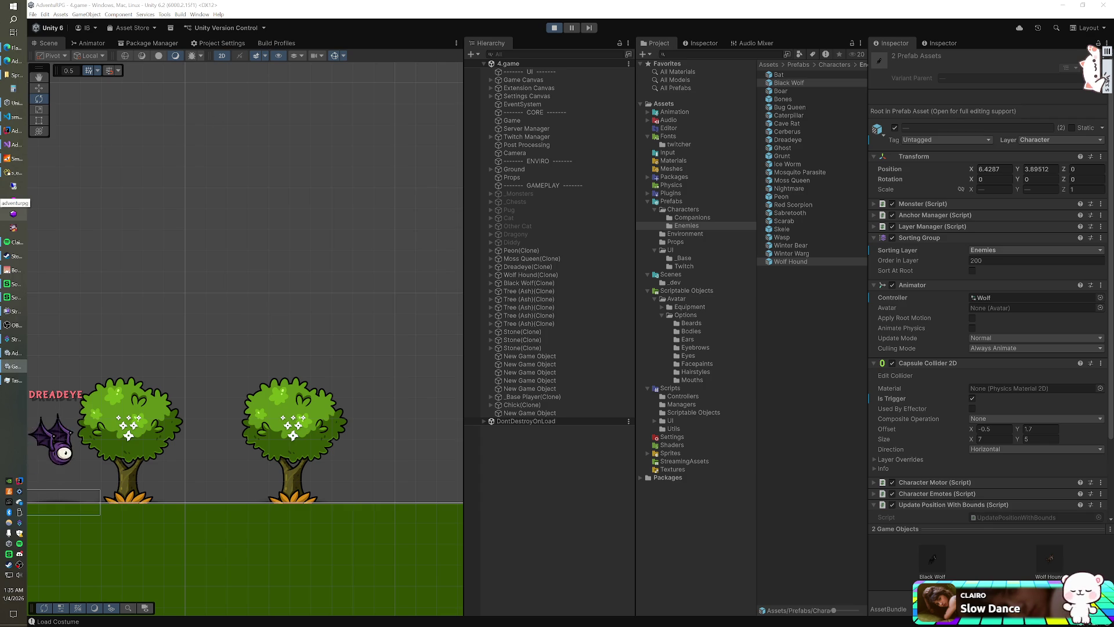
# - Check the enemy name labels in the game window, then inspect the Pug companion's components
pyautogui.click(13, 214)
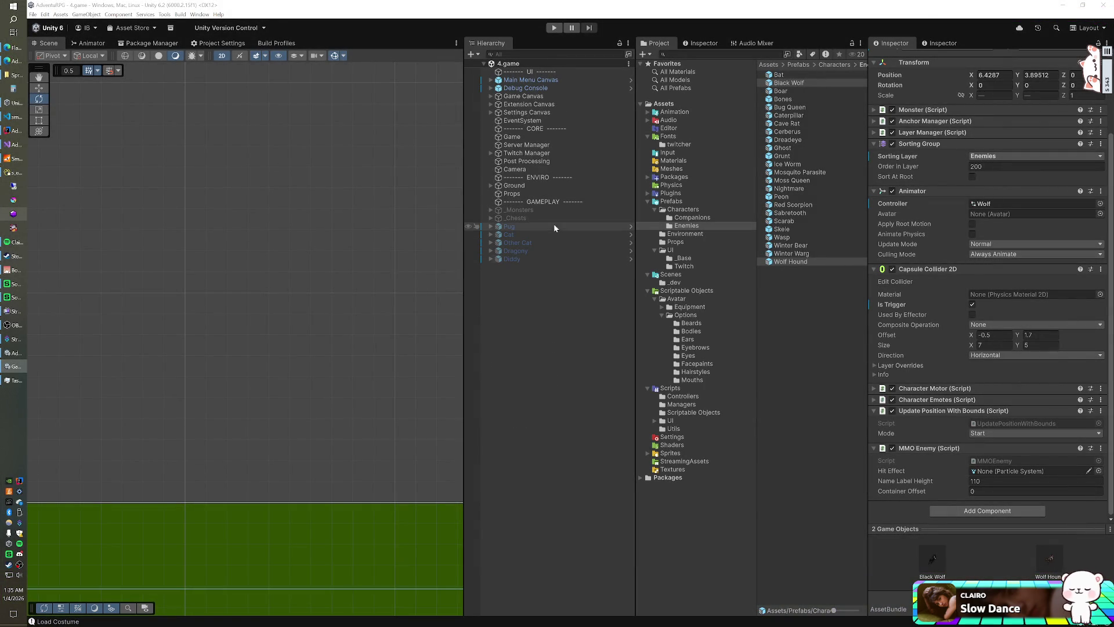
pyautogui.click(552, 226)
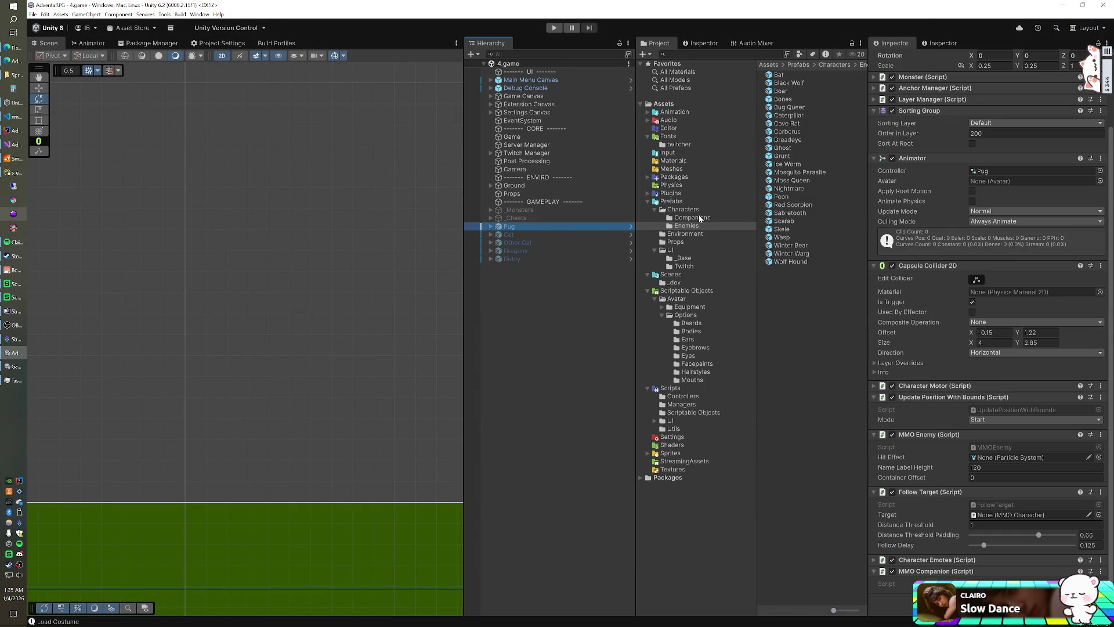
# - On the Game object, collapse Enemy and Deposit Prefabs and expand the Companion Prefabs list
pyautogui.click(512, 137)
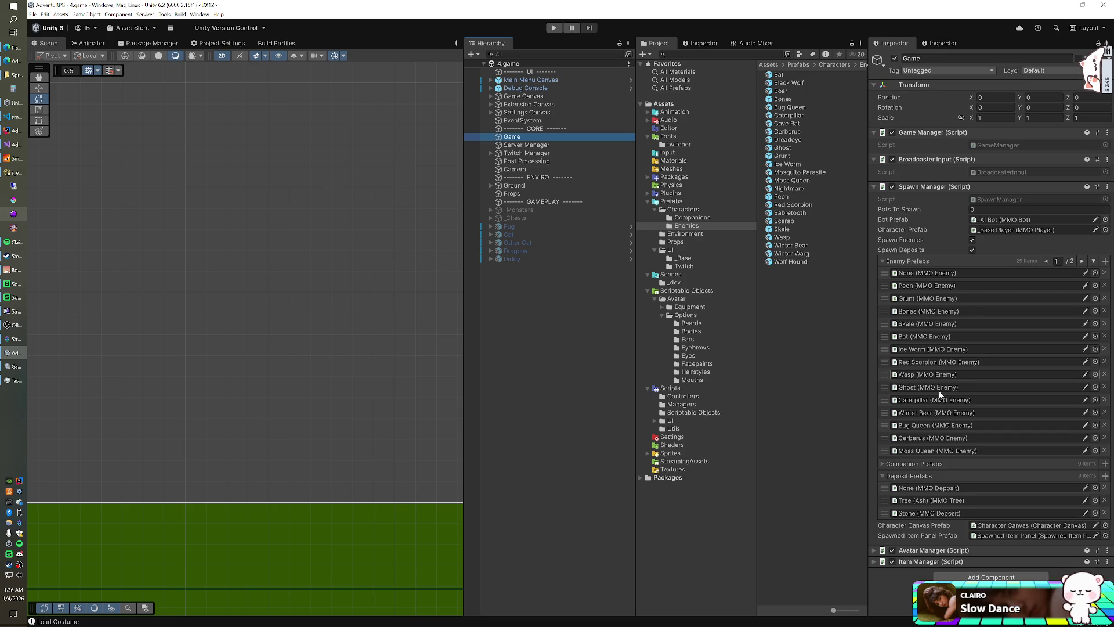
pyautogui.click(881, 260)
pyautogui.click(882, 285)
pyautogui.click(882, 273)
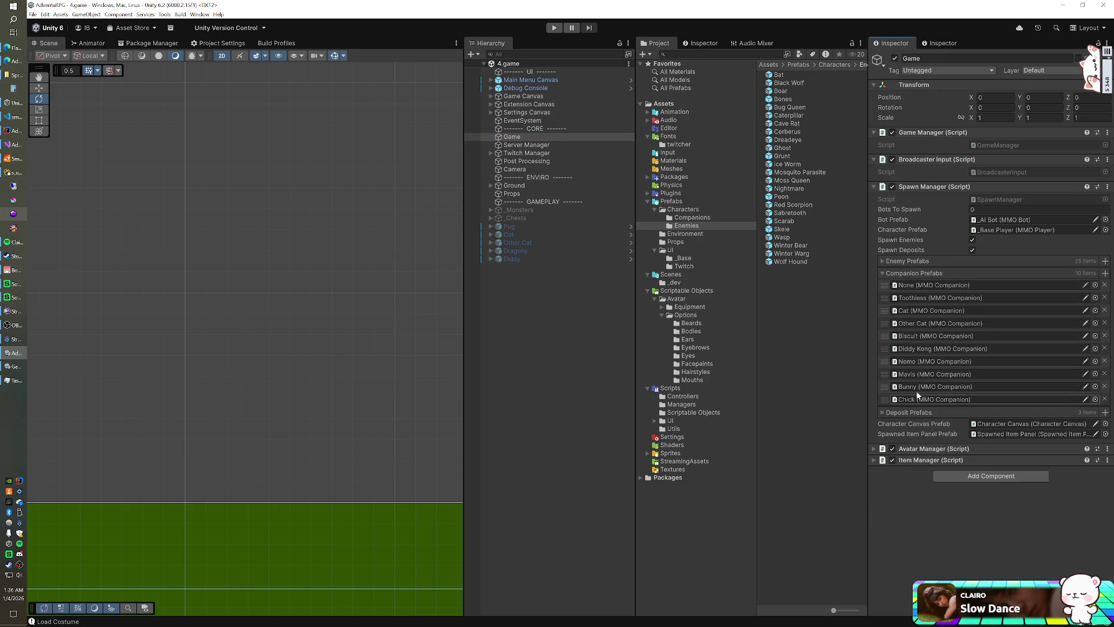
# - Locate Pug's source Biscuit prefab in the project and expand the Packages folder
pyautogui.click(546, 227)
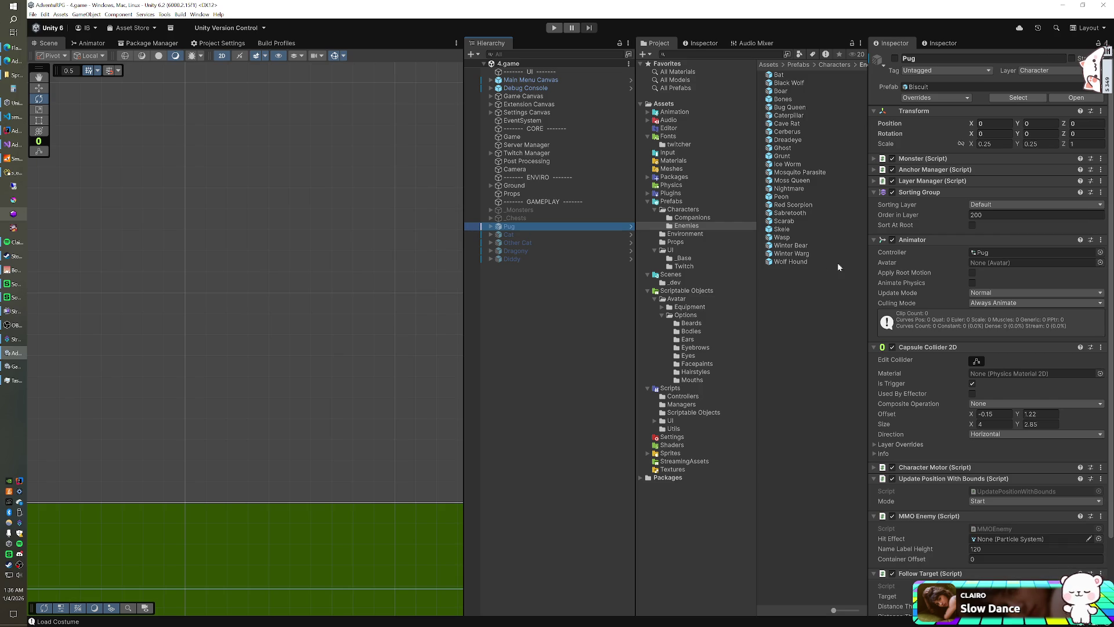
pyautogui.click(1000, 97)
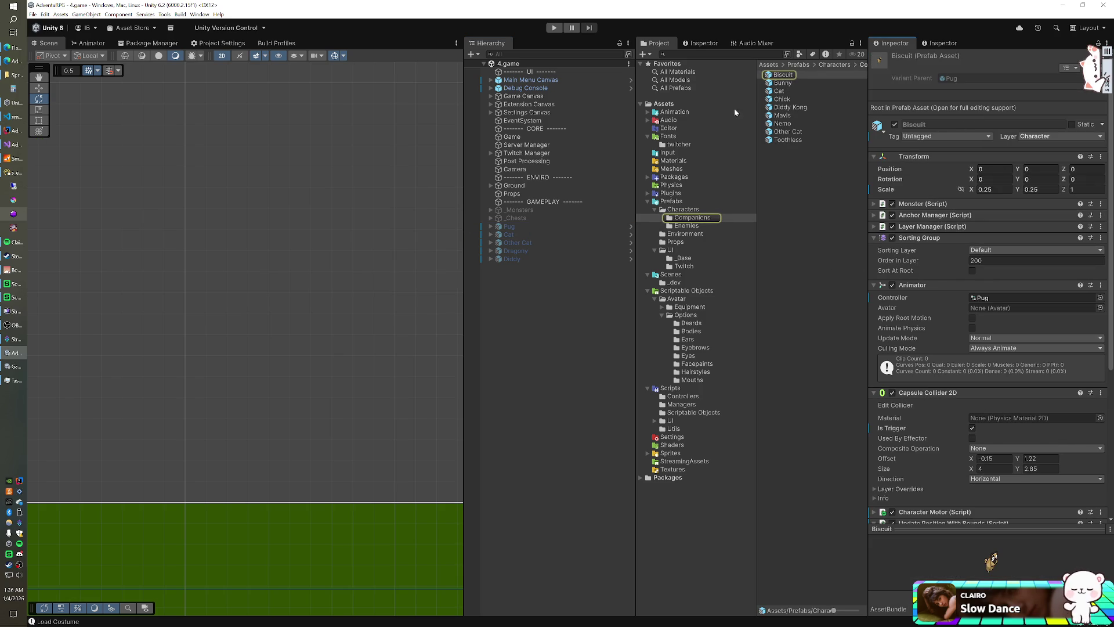
pyautogui.click(513, 137)
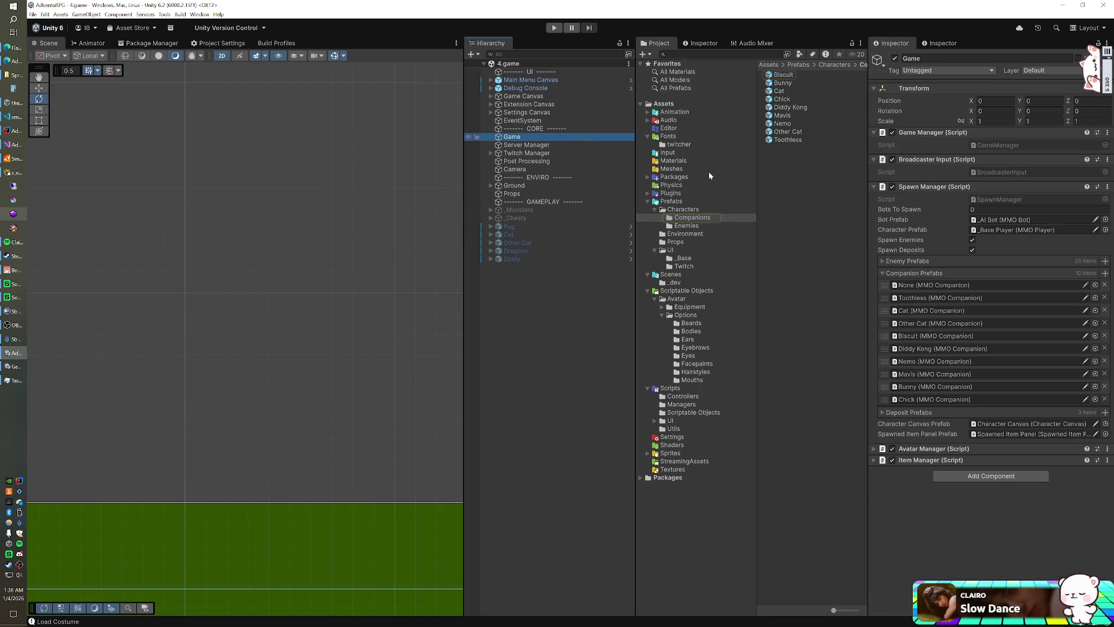
pyautogui.click(926, 335)
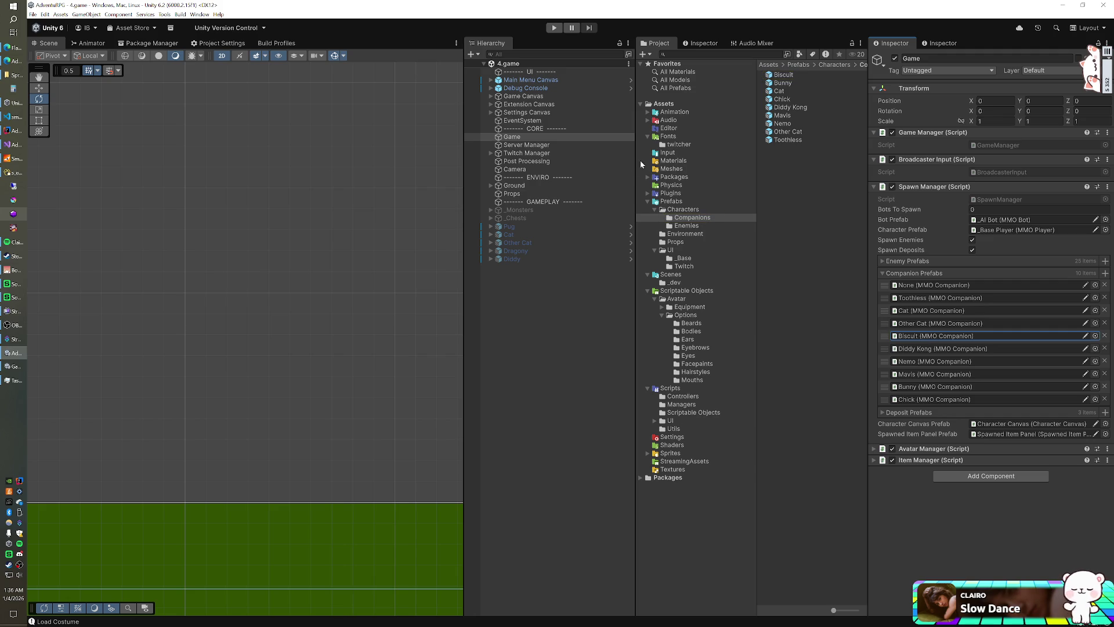
pyautogui.click(646, 177)
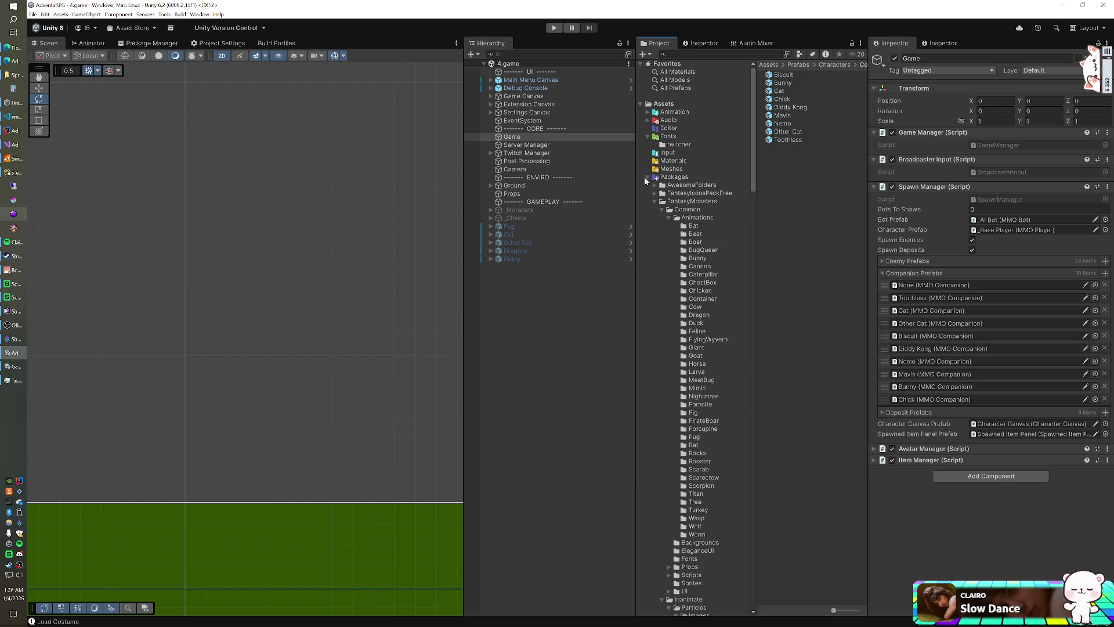
# - Collapse Animations and Inanimate, scroll to Monsters > Pigs, and open the Porky folder
pyautogui.click(669, 217)
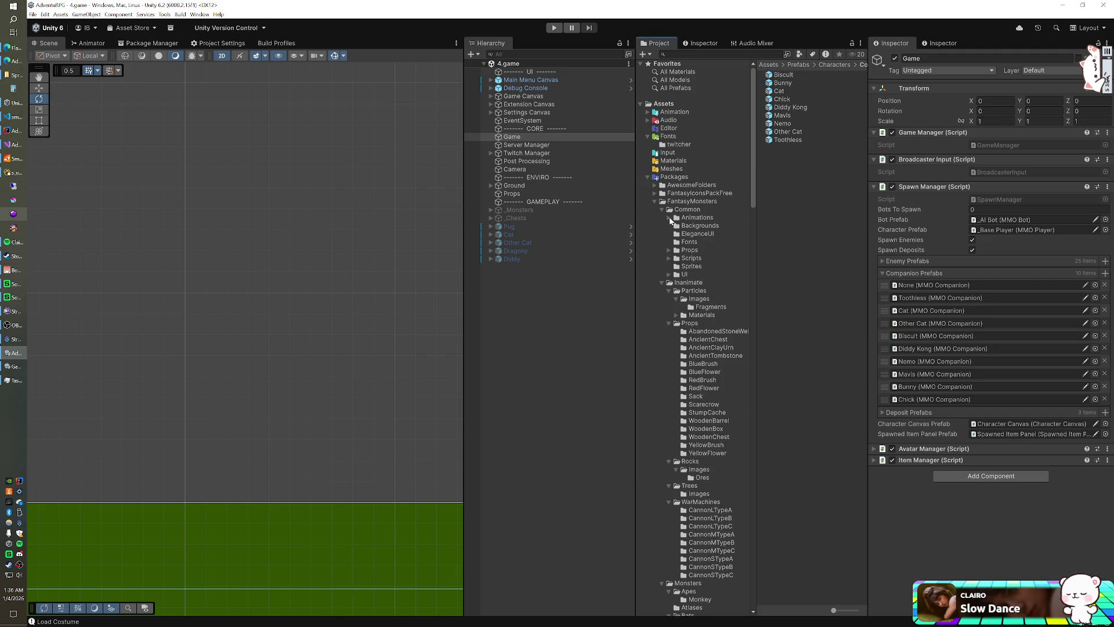
pyautogui.click(662, 282)
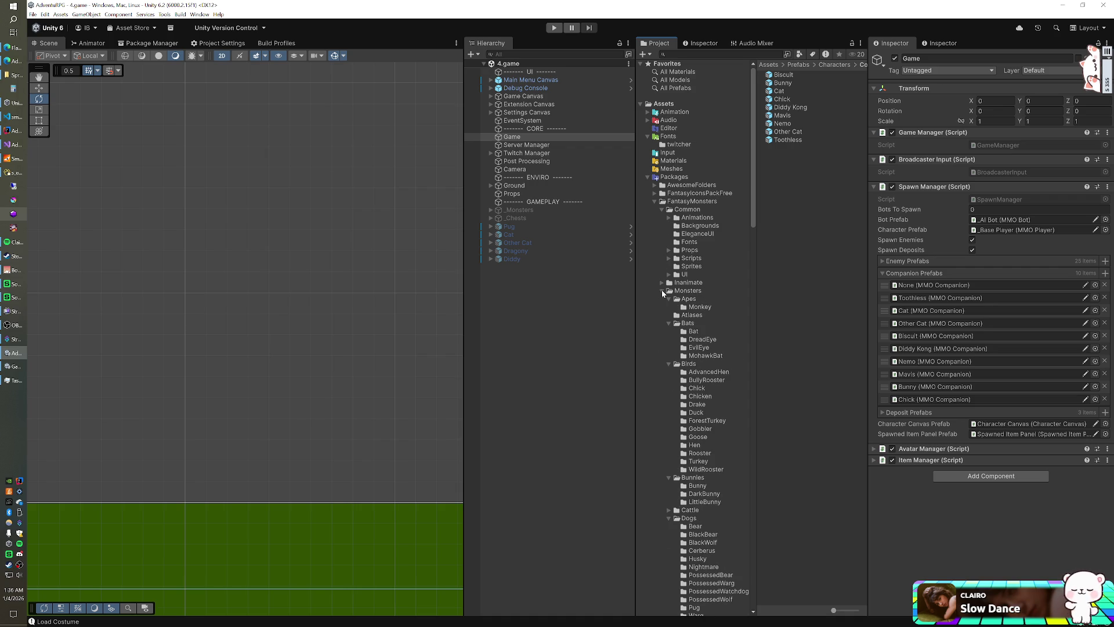
pyautogui.scroll(-3, 723, 316)
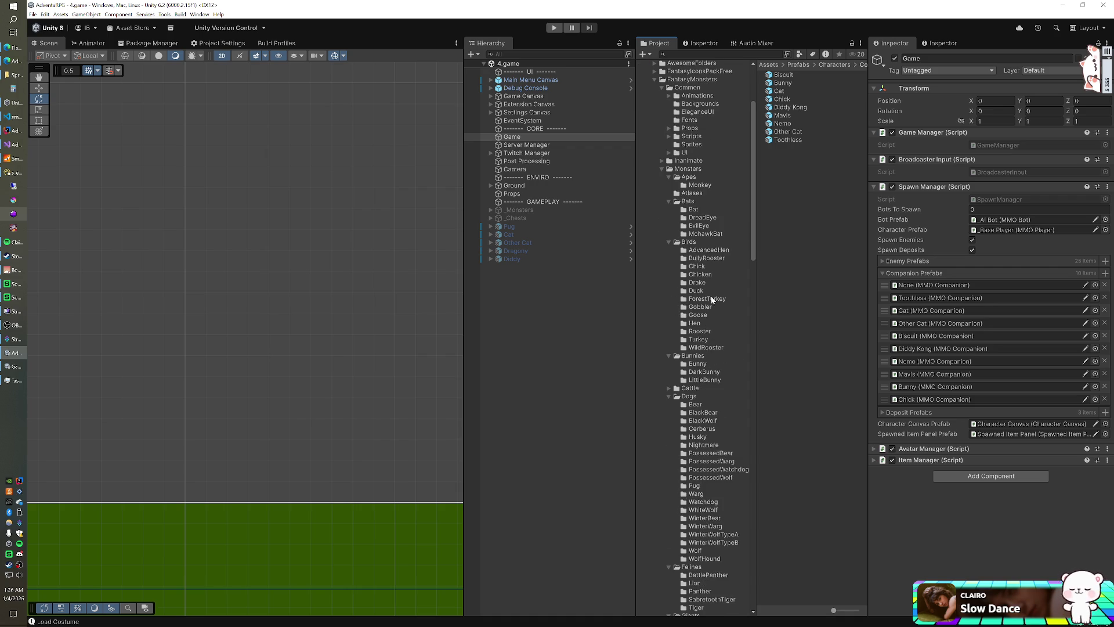
pyautogui.scroll(-1, 711, 297)
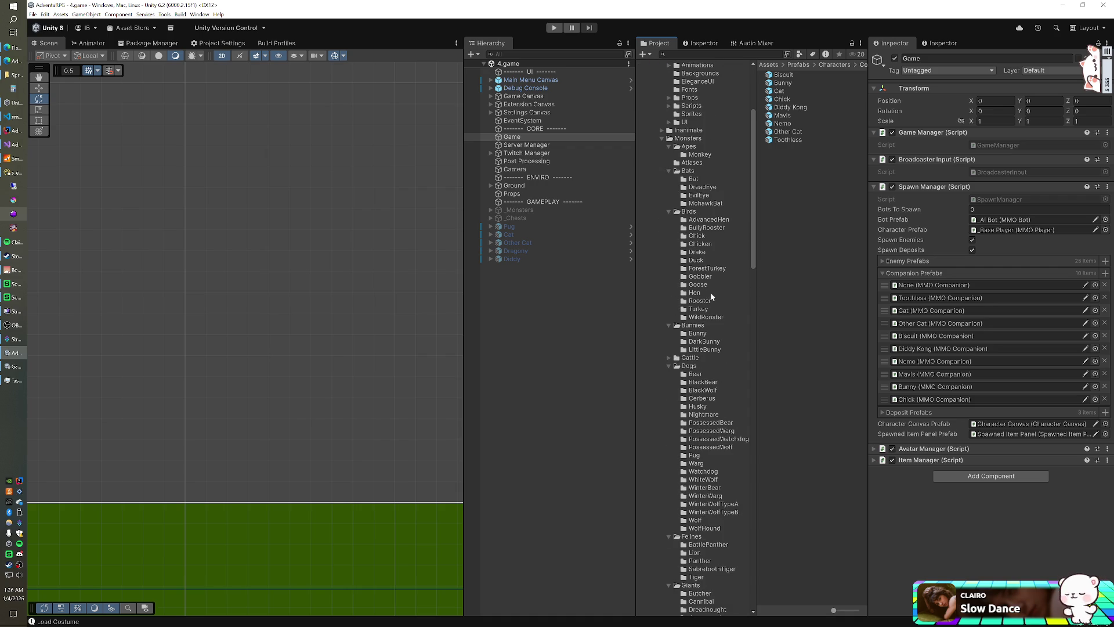
pyautogui.scroll(-5, 712, 291)
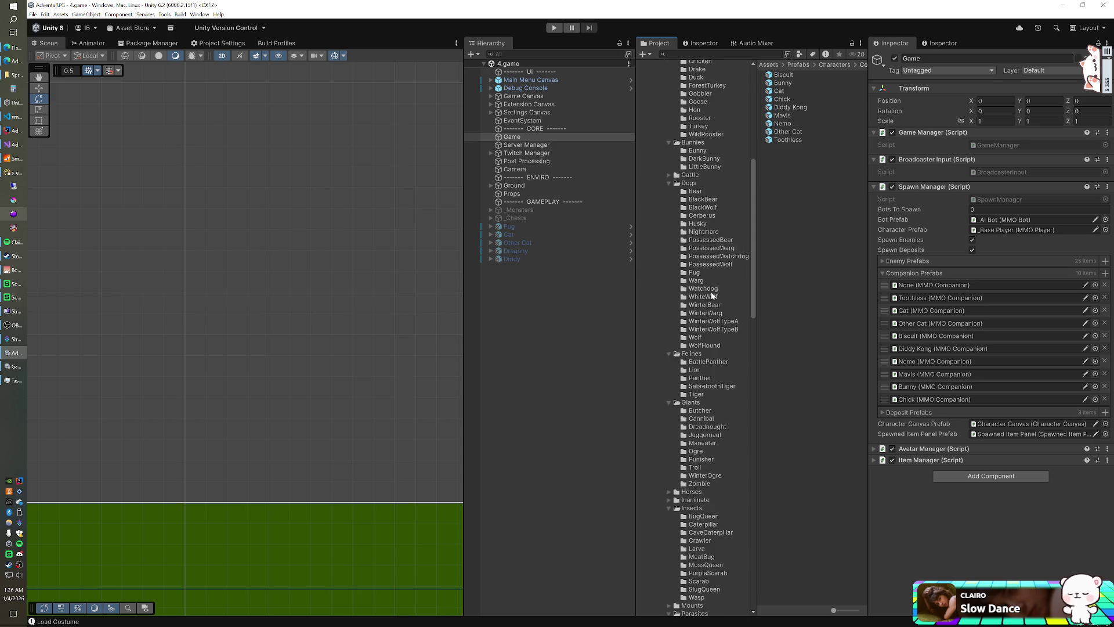
pyautogui.scroll(-8, 711, 295)
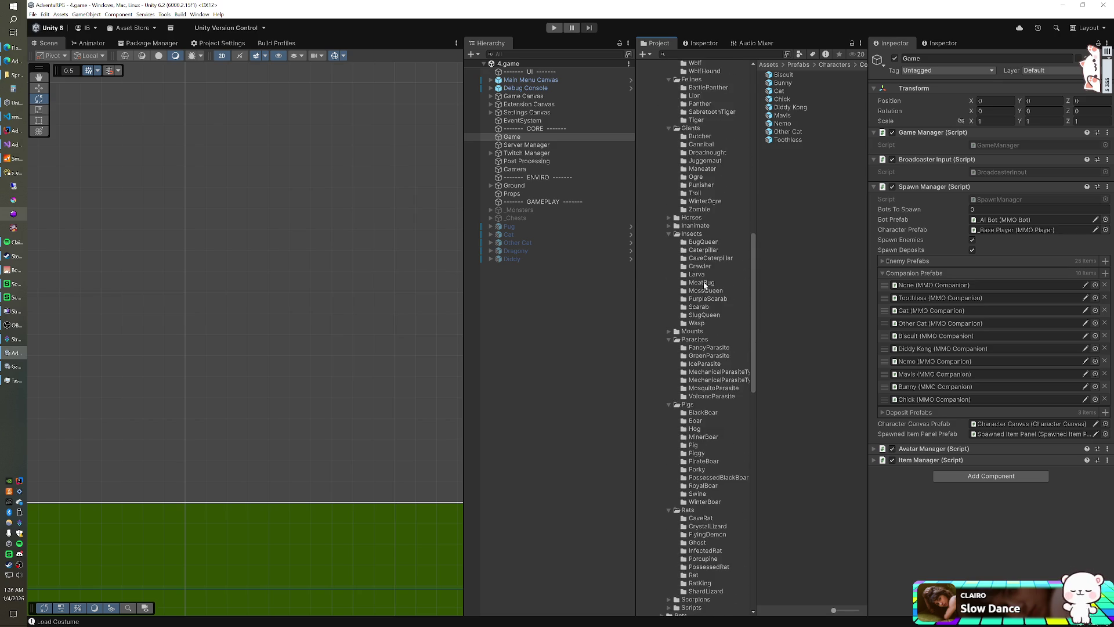
pyautogui.scroll(-2, 696, 291)
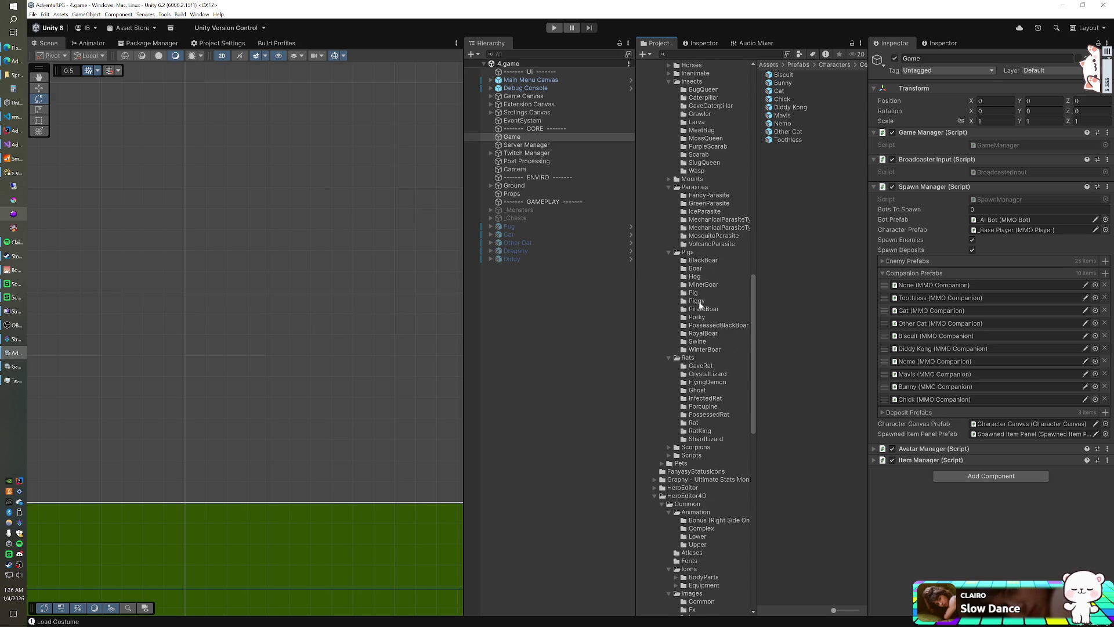
pyautogui.click(697, 317)
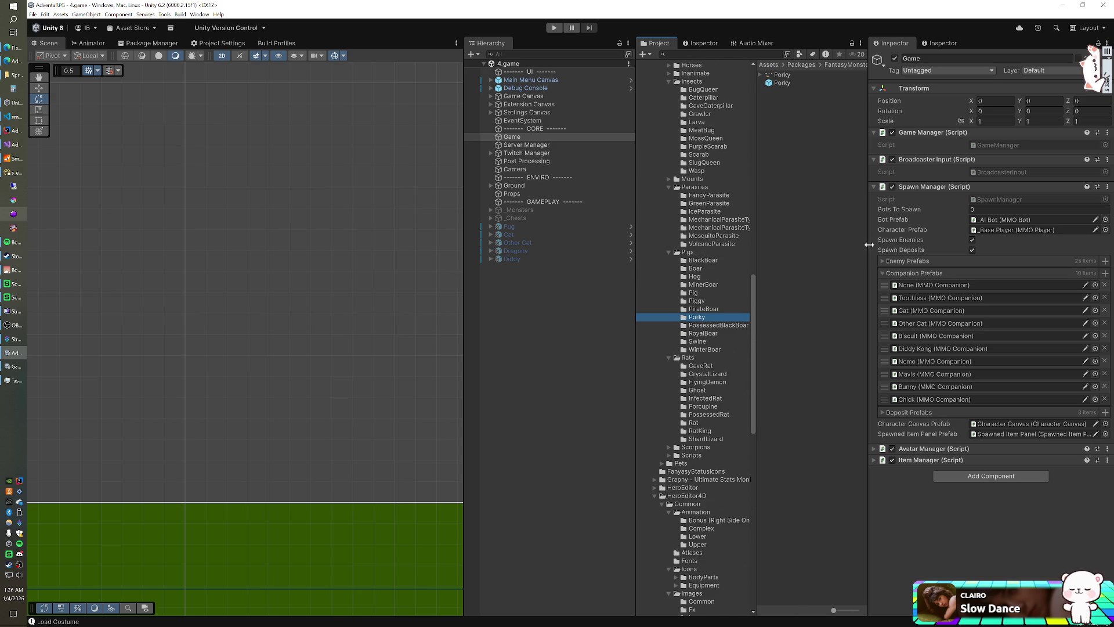
pyautogui.click(938, 46)
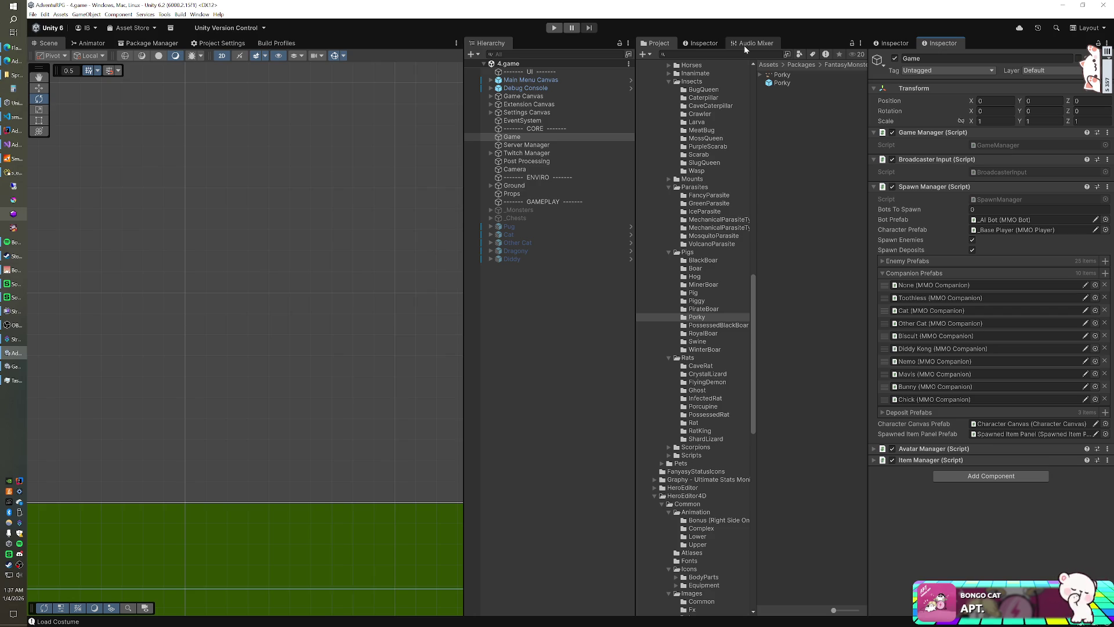
# - Place a Porky prefab instance in the scene at 0.25 scale with a trigger collider
pyautogui.click(781, 84)
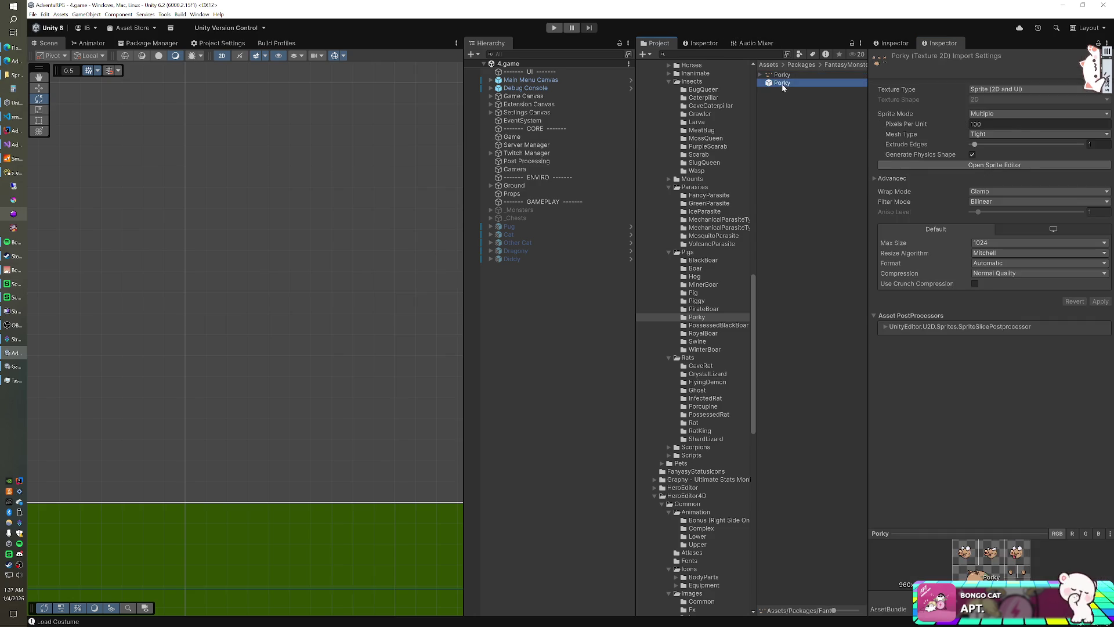
pyautogui.click(991, 551)
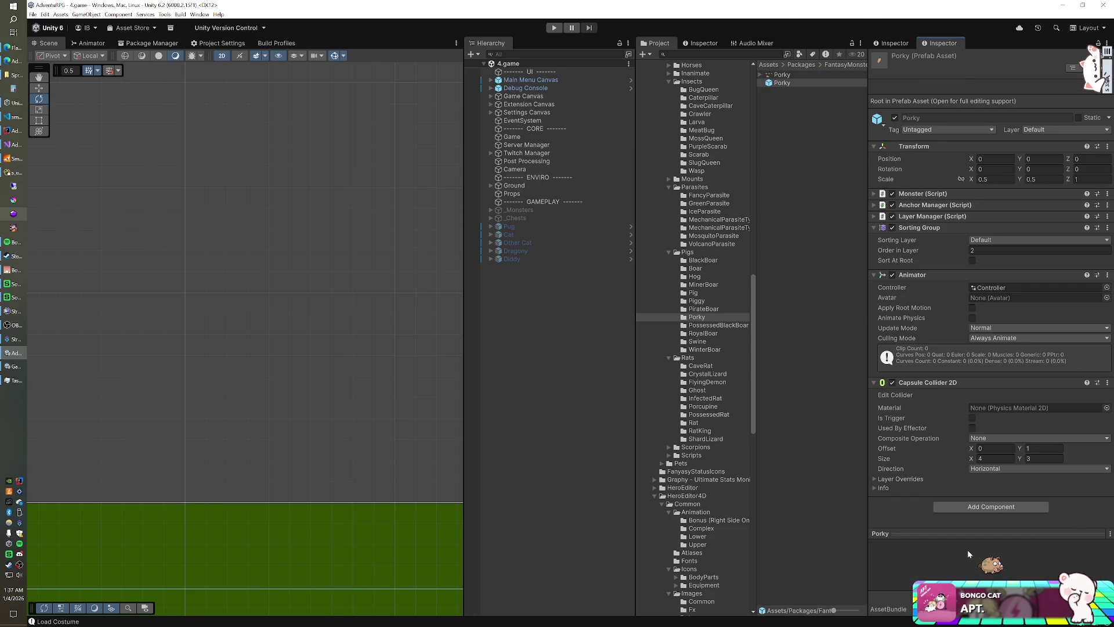
pyautogui.moveTo(776, 85); pyautogui.dragTo(562, 322)
pyautogui.click(993, 146)
pyautogui.write('0.25')
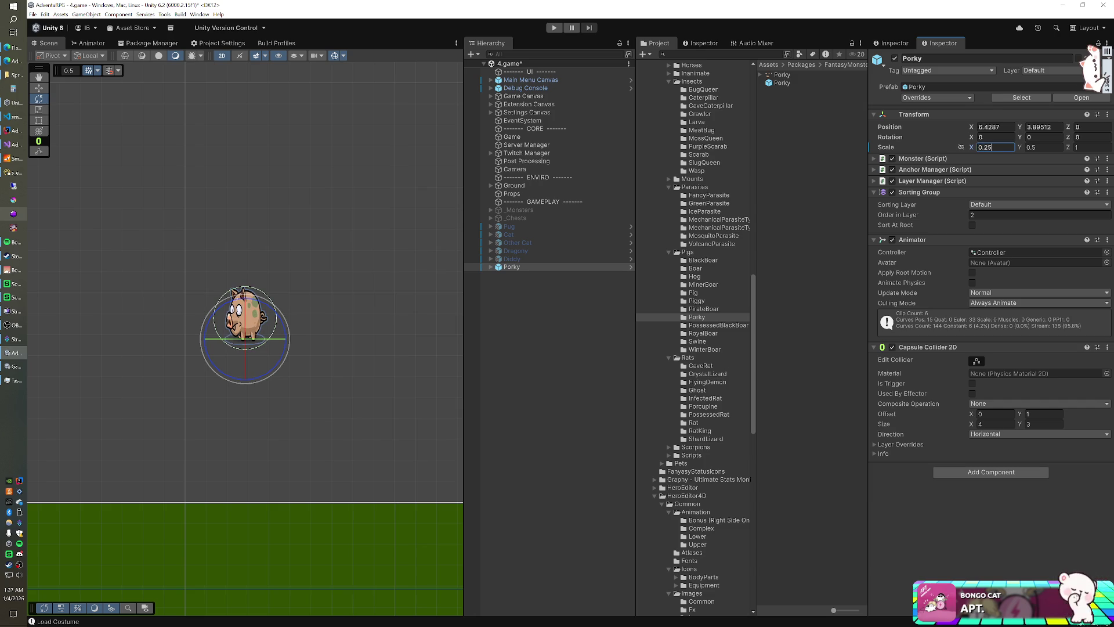
pyautogui.press('Tab')
pyautogui.write('0.25')
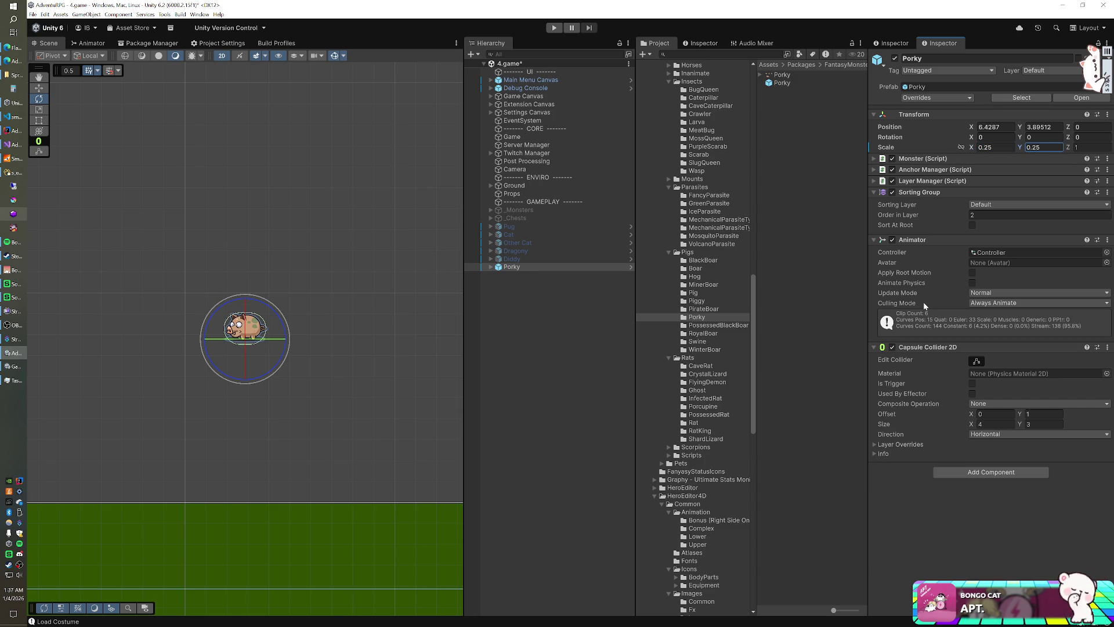
pyautogui.click(973, 383)
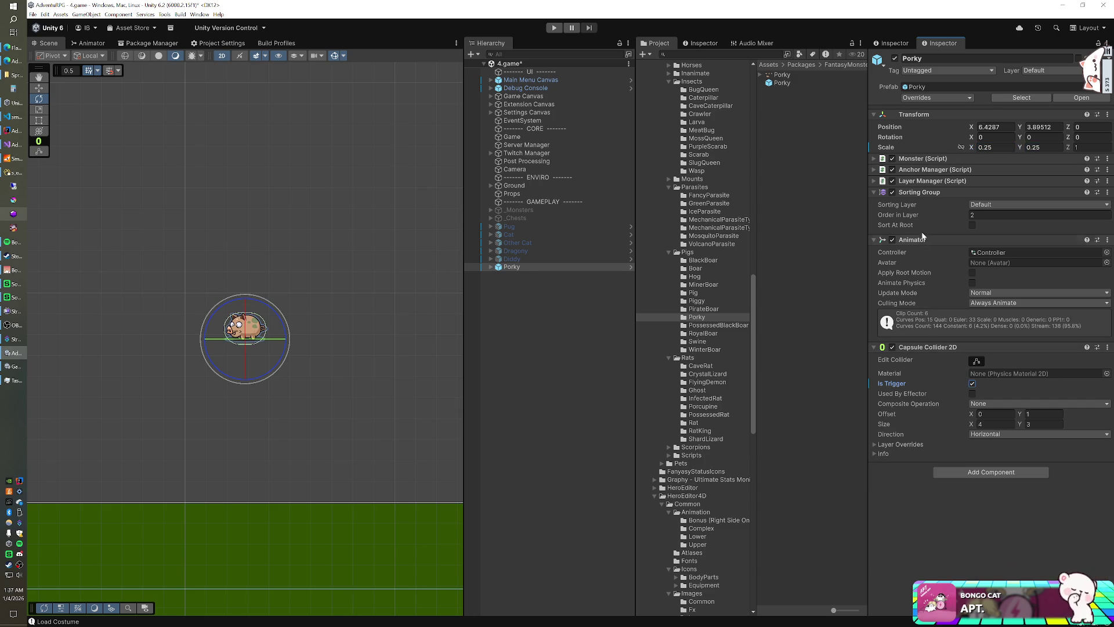
# - Add the MMO Enemy component to Porky
pyautogui.click(972, 474)
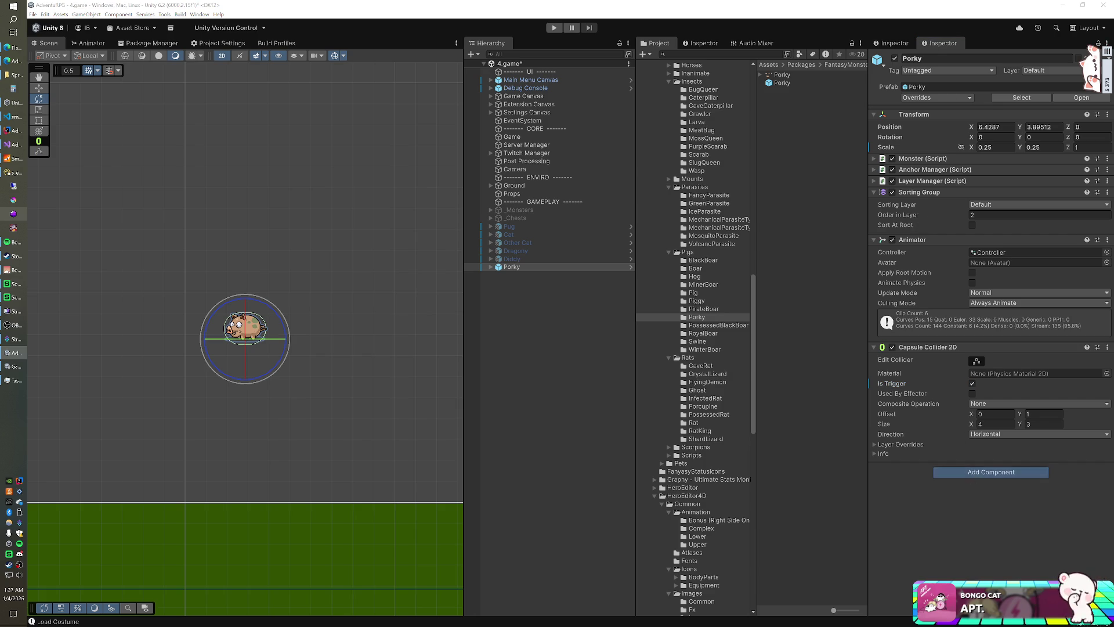
pyautogui.write('mmo')
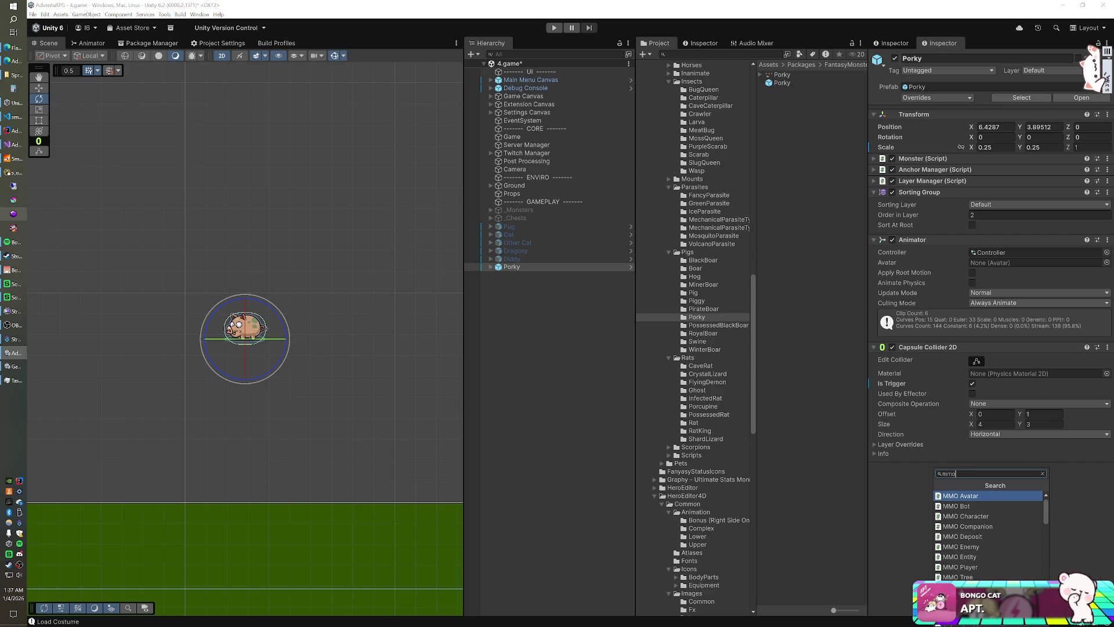
pyautogui.press('Down')
pyautogui.press('Down')
pyautogui.press('Down')
pyautogui.press('Return')
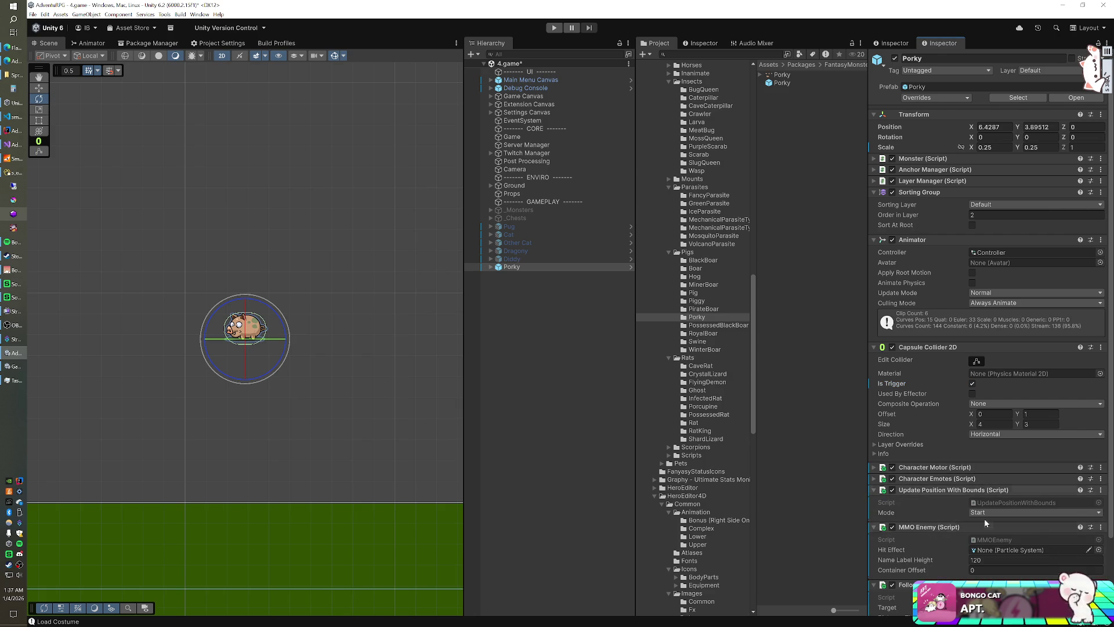
pyautogui.scroll(-3, 984, 517)
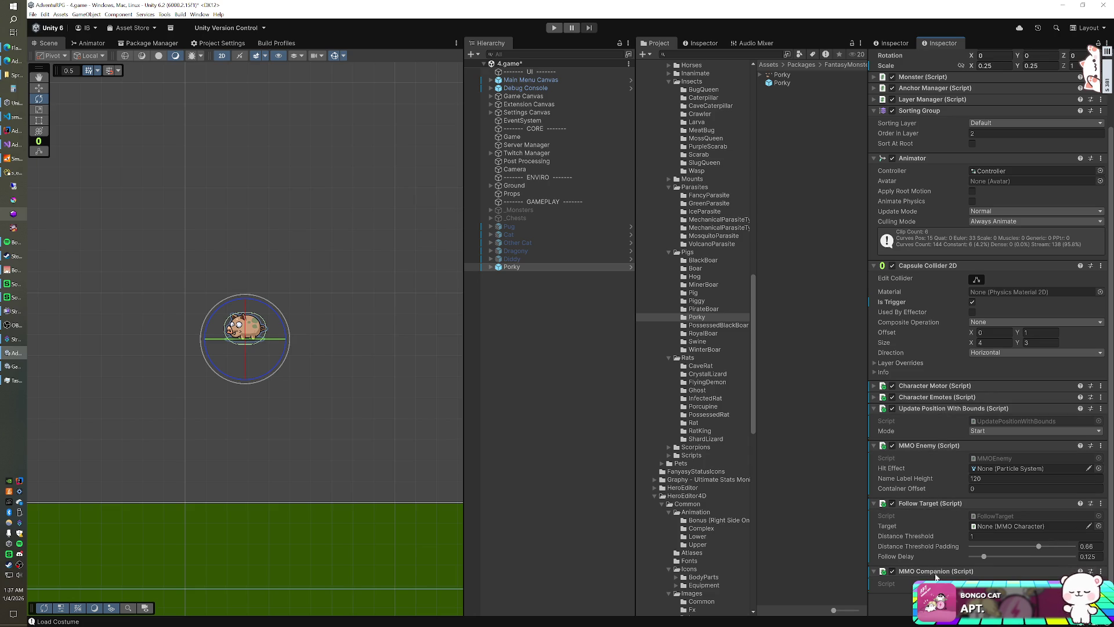
pyautogui.click(928, 603)
pyautogui.press('Escape')
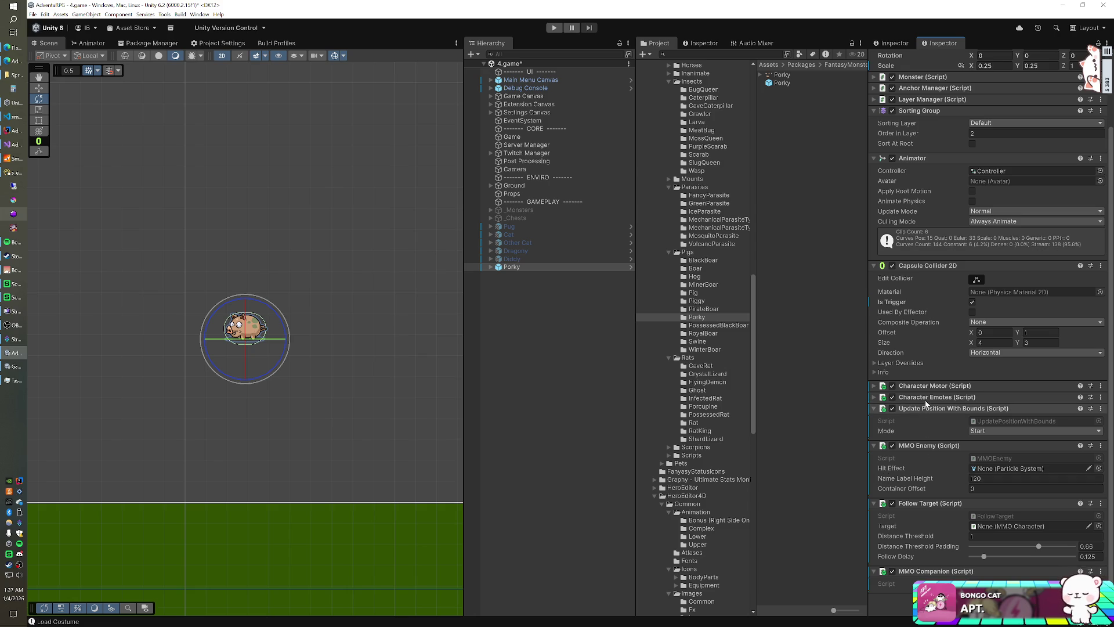
# - Drag an Other Cat companion from the Companions folder into the scene
pyautogui.scroll(3, 930, 400)
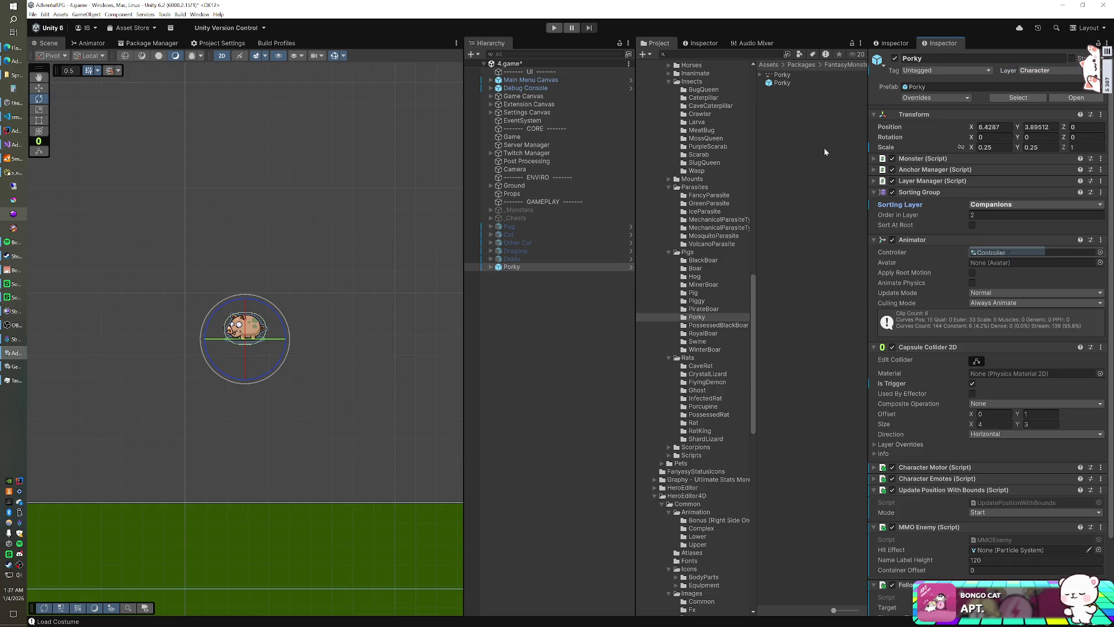
pyautogui.scroll(-10, 699, 297)
pyautogui.scroll(-7, 707, 300)
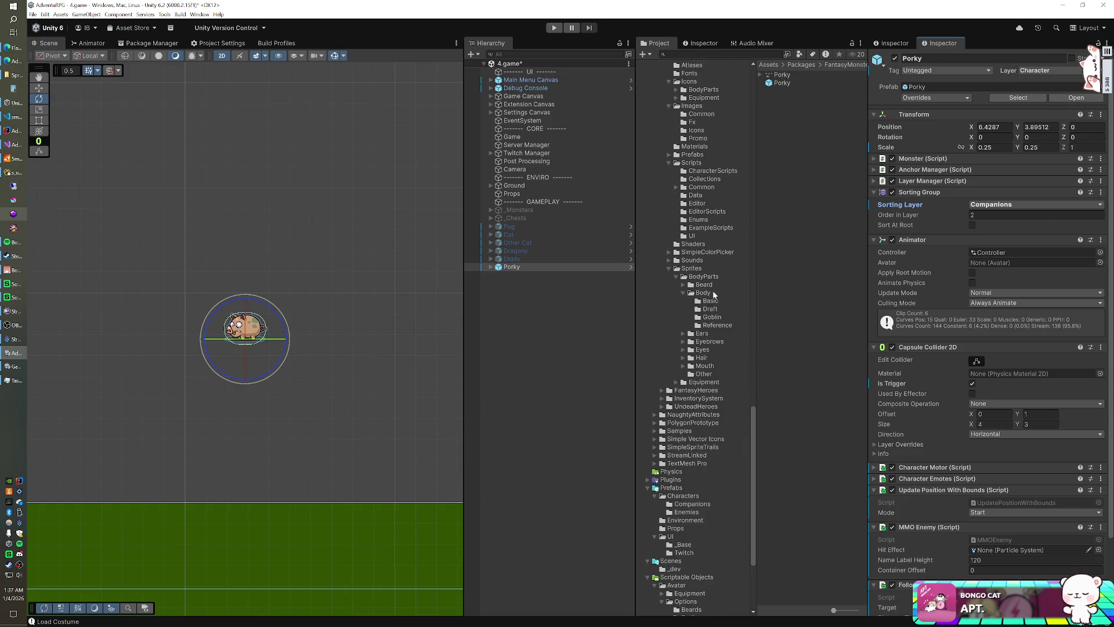
pyautogui.click(693, 412)
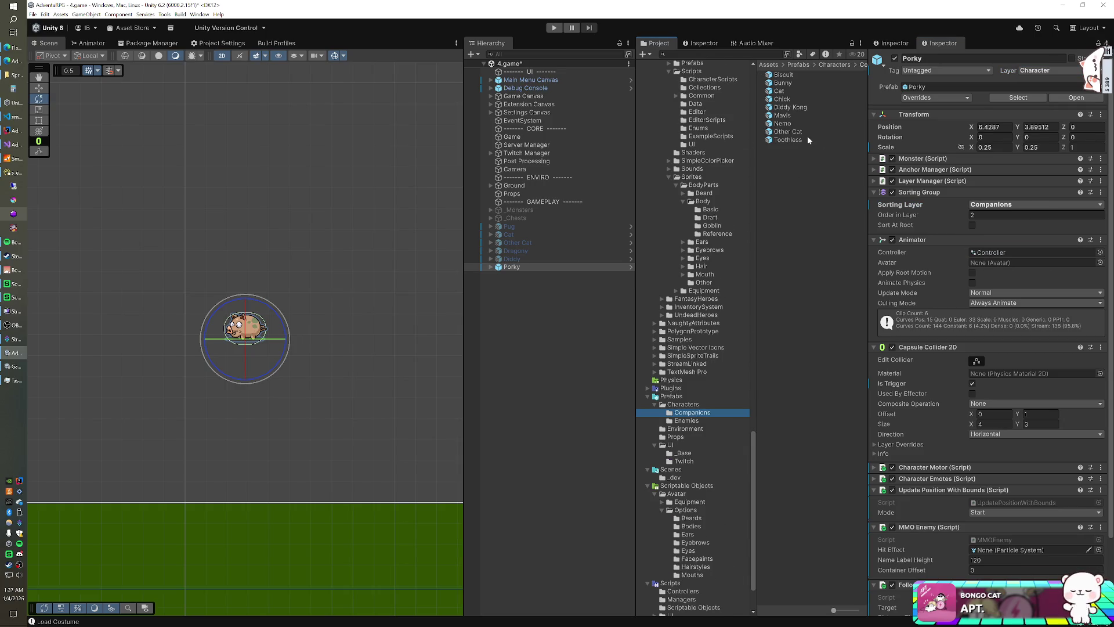
pyautogui.moveTo(793, 135)
pyautogui.mouseDown()
pyautogui.moveTo(562, 340)
pyautogui.moveTo(572, 326)
pyautogui.mouseUp()
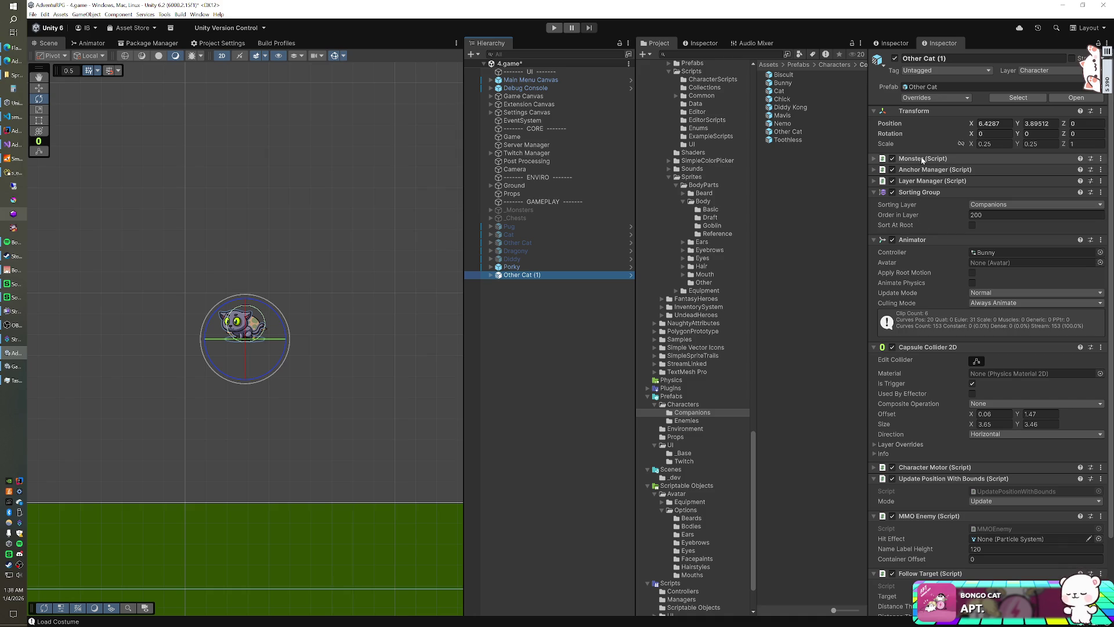
# - Assign the Pig animator controller to Porky
pyautogui.scroll(-1, 930, 249)
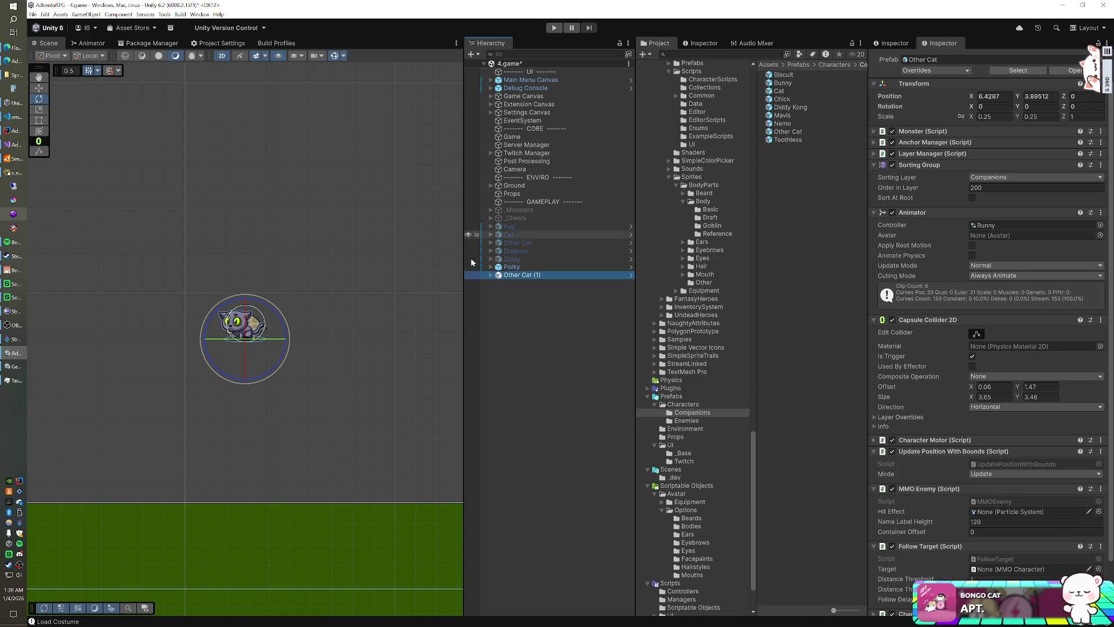
pyautogui.click(511, 269)
pyautogui.click(1004, 237)
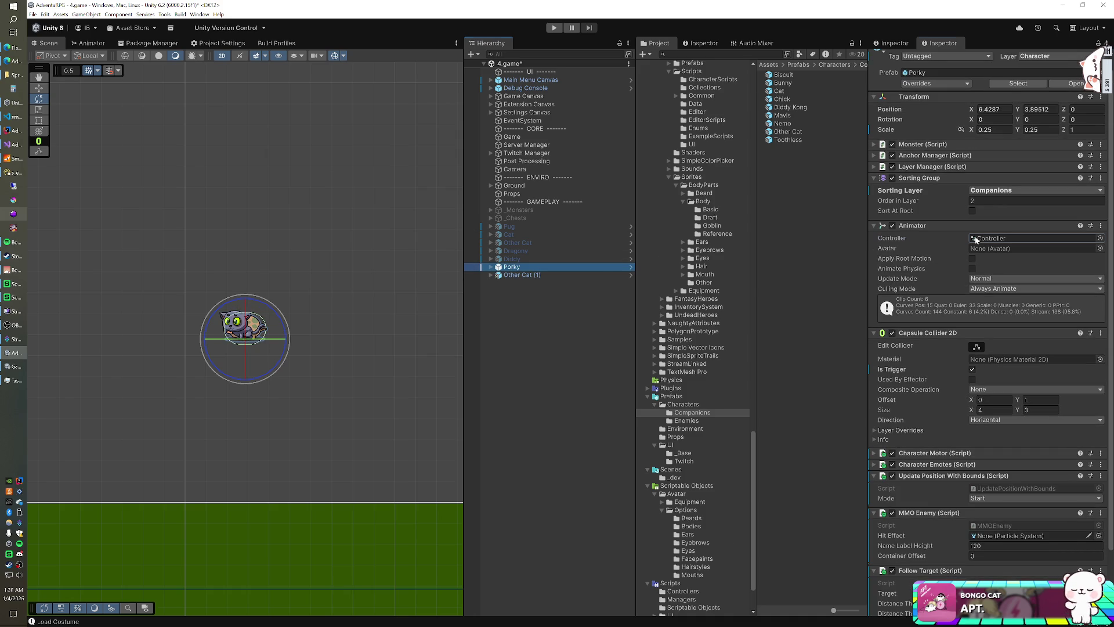
pyautogui.scroll(3, 716, 194)
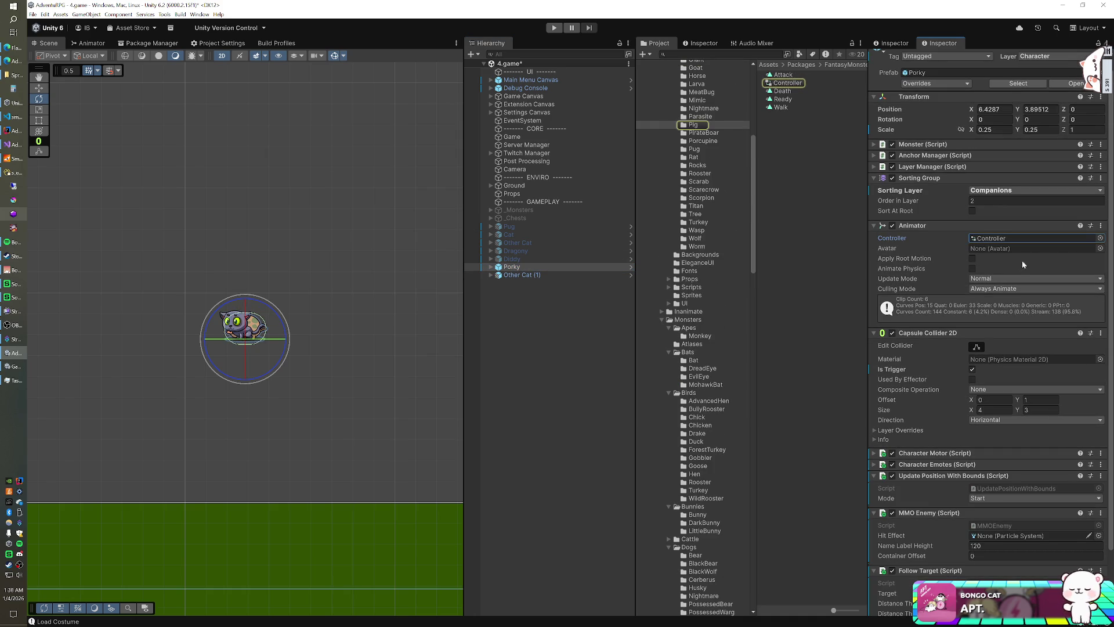
pyautogui.click(1099, 239)
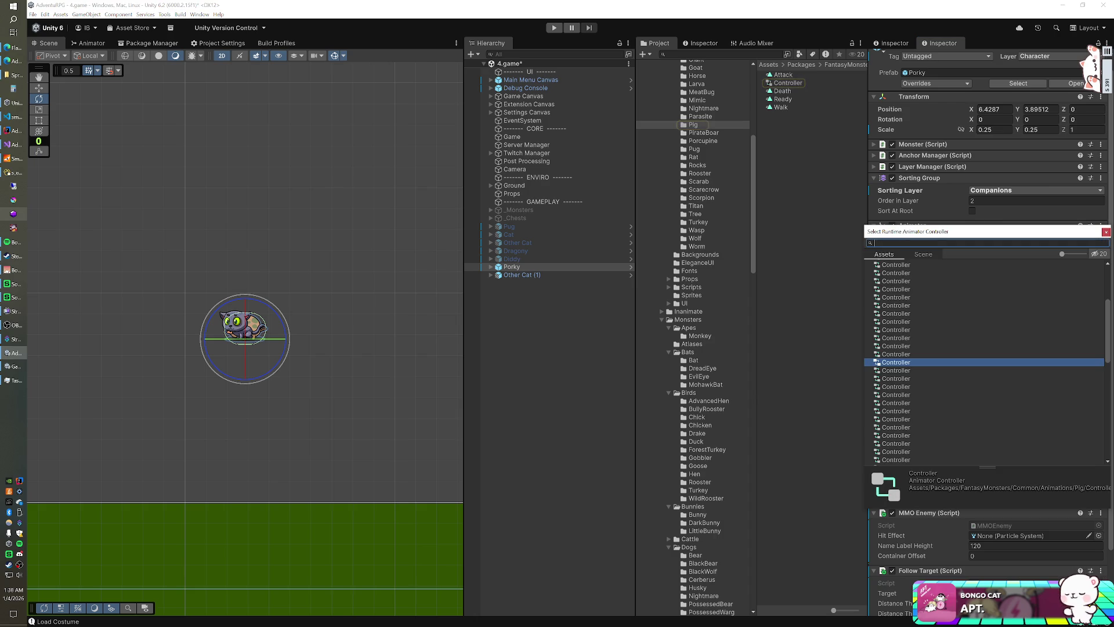
pyautogui.write('pig')
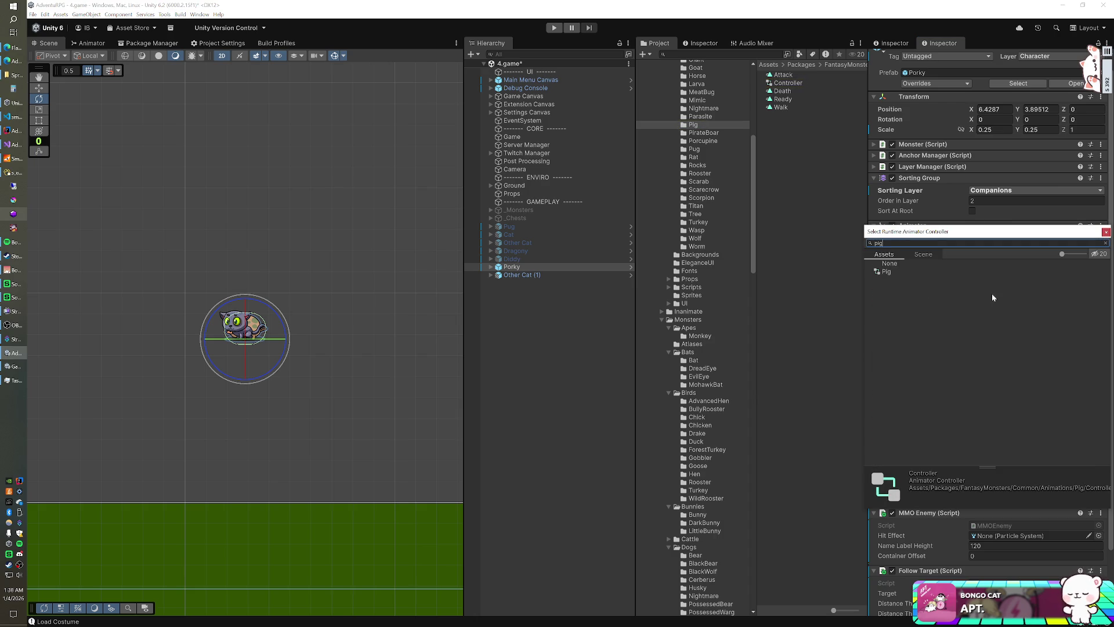
pyautogui.doubleClick(901, 270)
# - Keep Porky's position update mode at Start and delete the Other Cat (1) copy
pyautogui.click(517, 275)
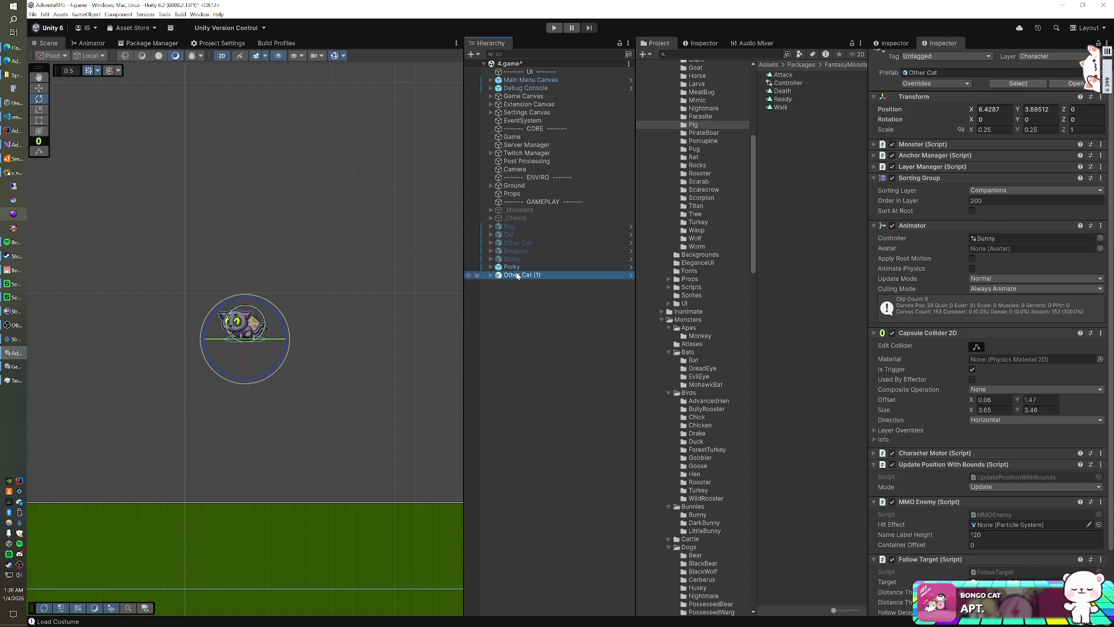
pyautogui.scroll(-3, 893, 337)
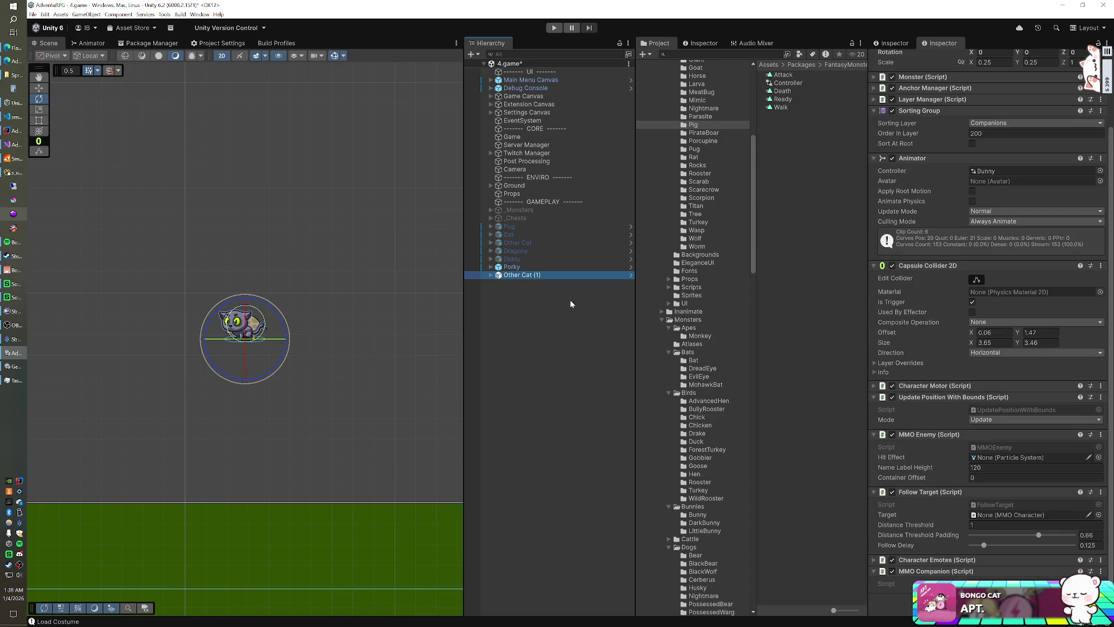
pyautogui.click(512, 266)
pyautogui.click(986, 432)
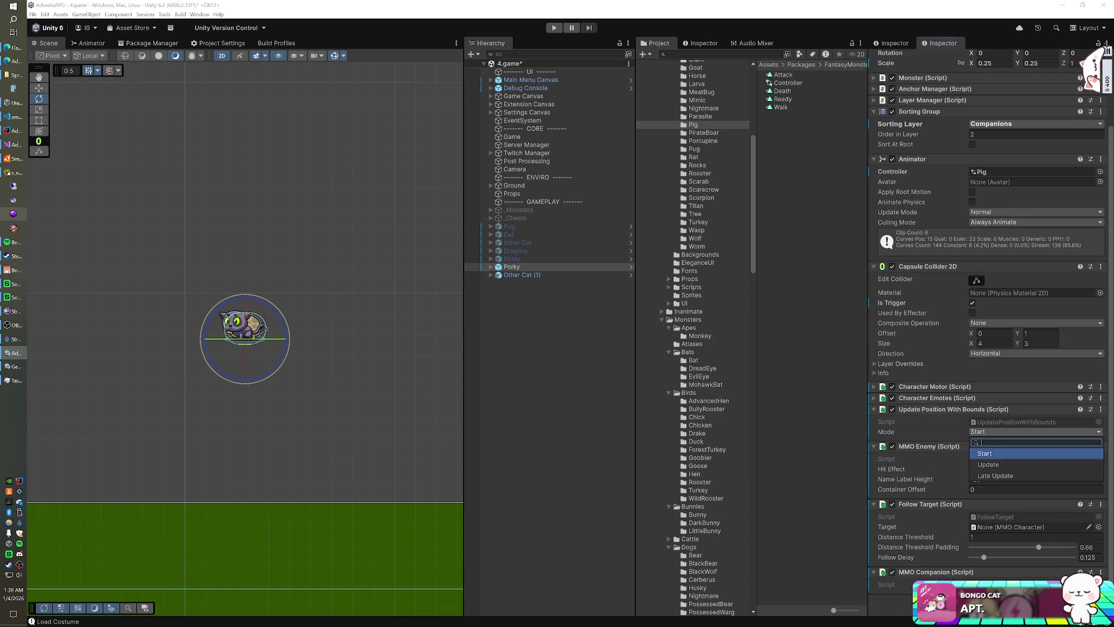
pyautogui.click(628, 302)
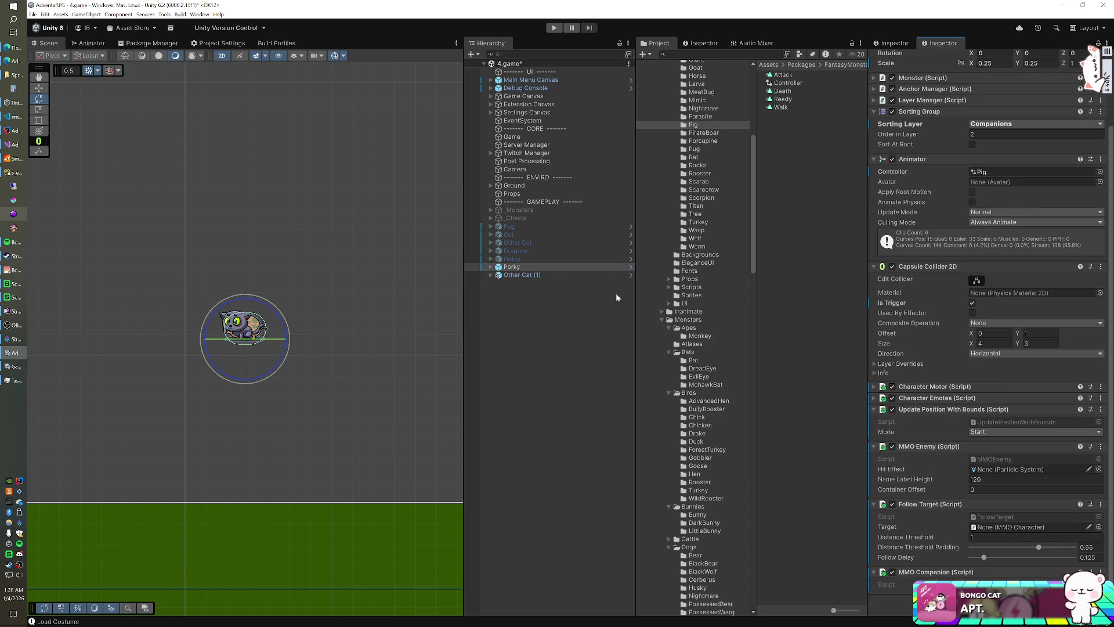
pyautogui.click(521, 275)
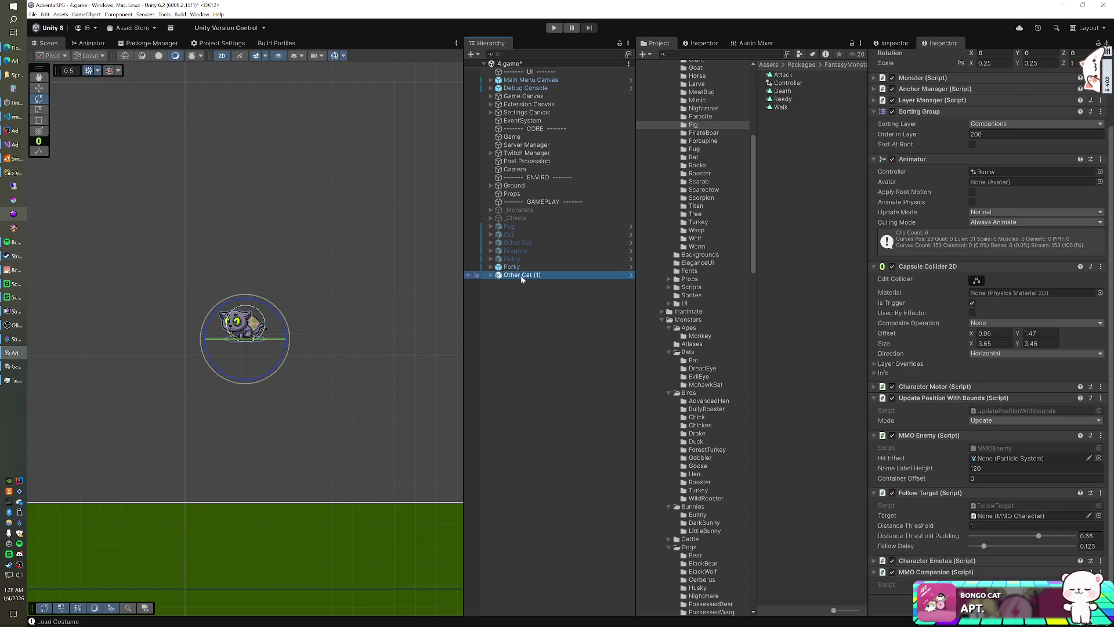
pyautogui.press('Delete')
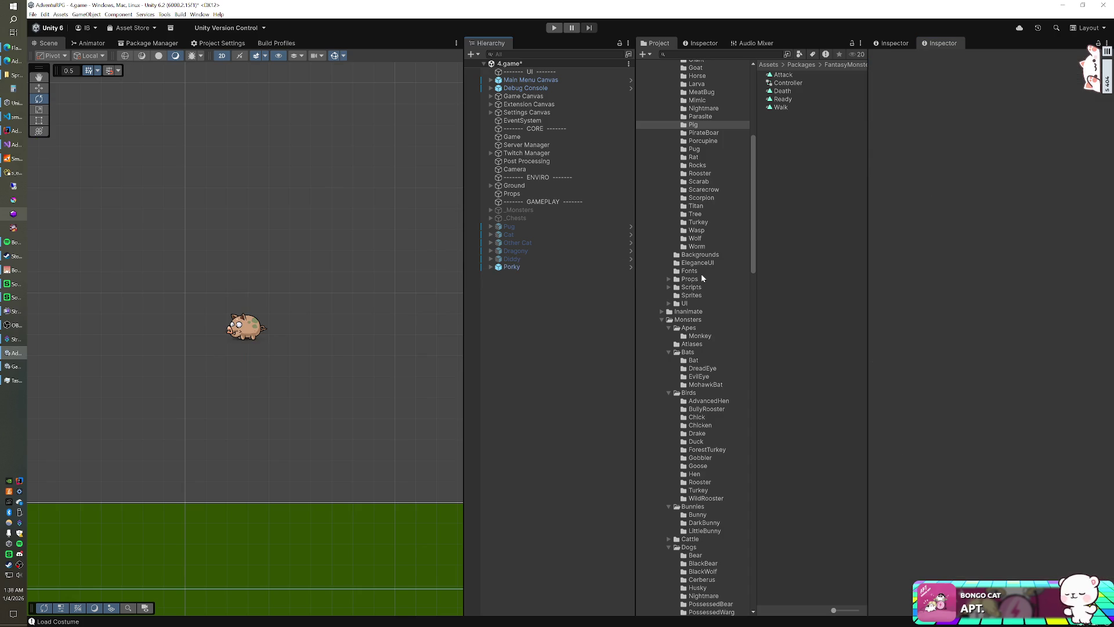
# - Rename the Porky object in the Hierarchy to Bacon
pyautogui.scroll(5, 706, 268)
pyautogui.click(512, 267)
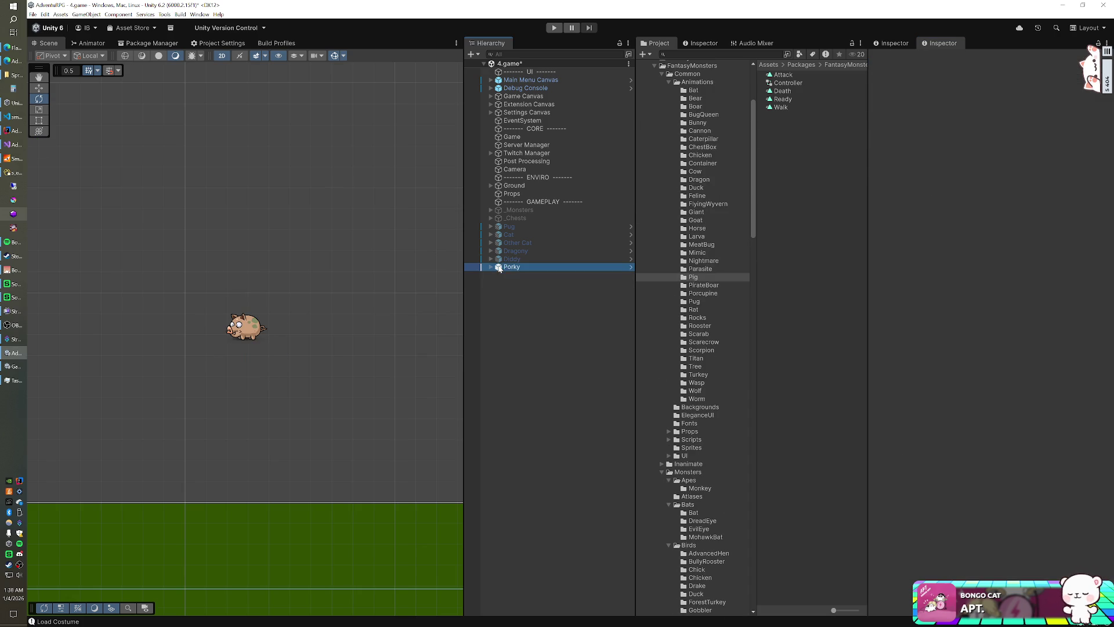
pyautogui.click(517, 268)
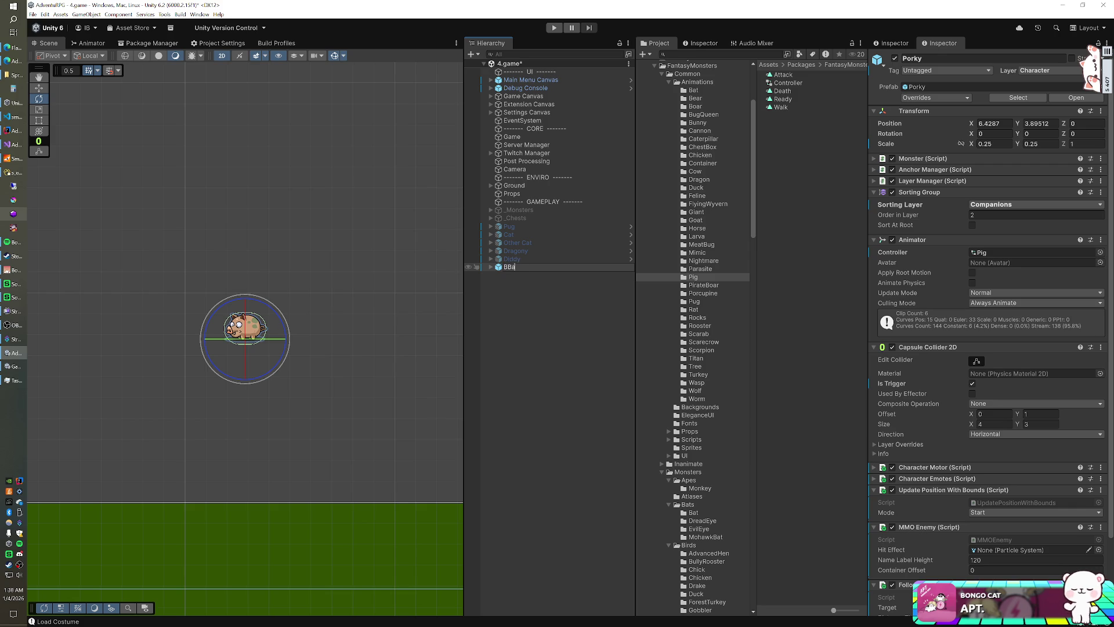
pyautogui.write('con')
pyautogui.press('Return')
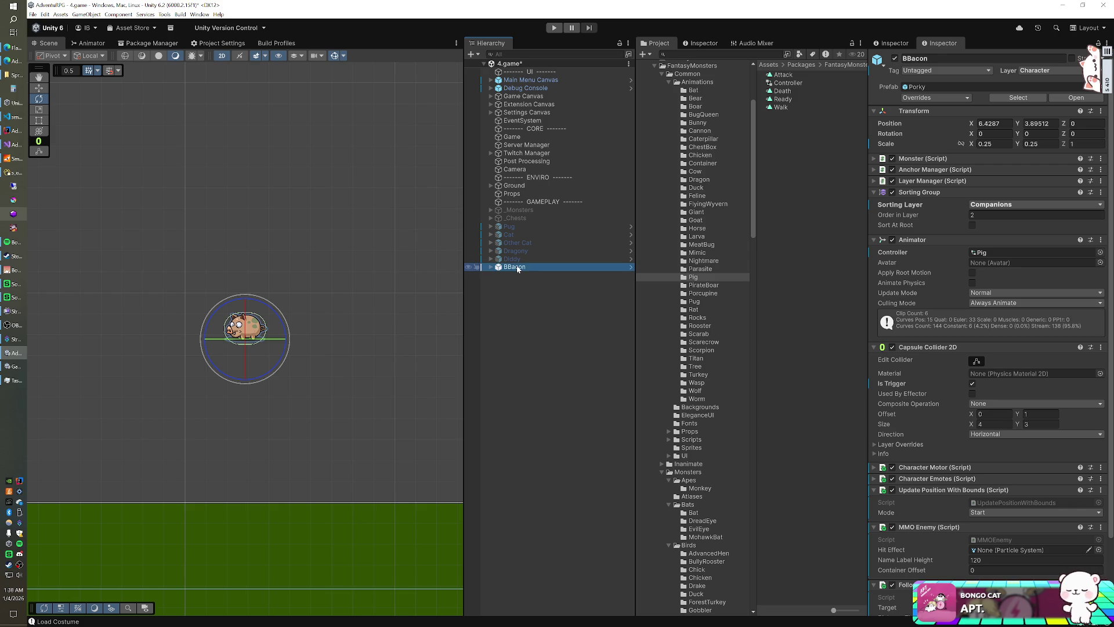
pyautogui.click(518, 268)
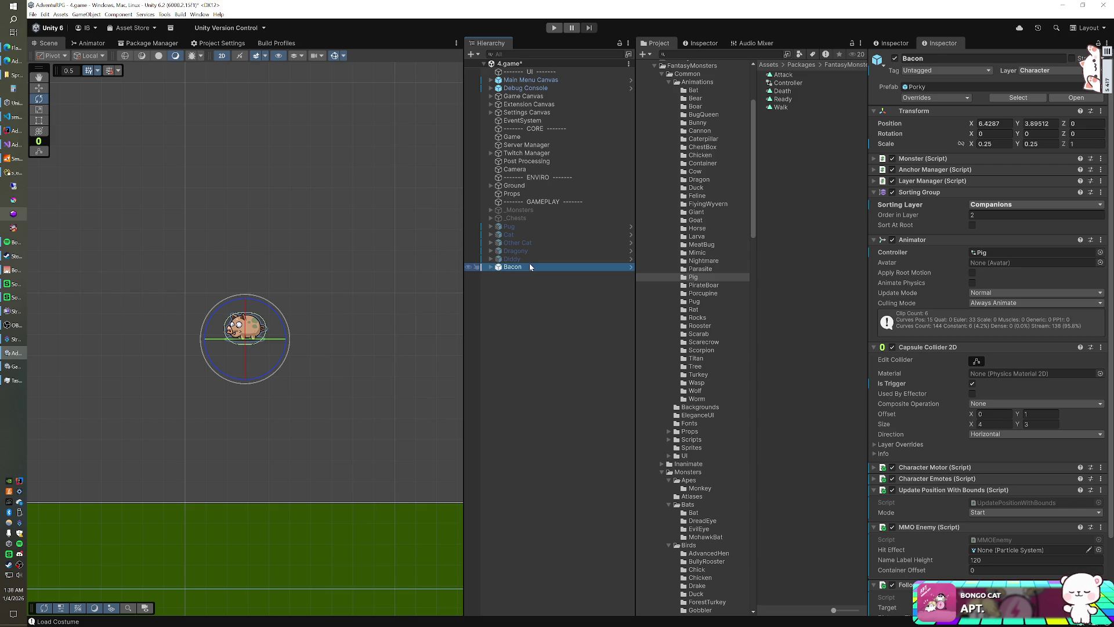
# - Save Bacon as a prefab variant in the Companions folder and delete the scene instance
pyautogui.scroll(5, 641, 201)
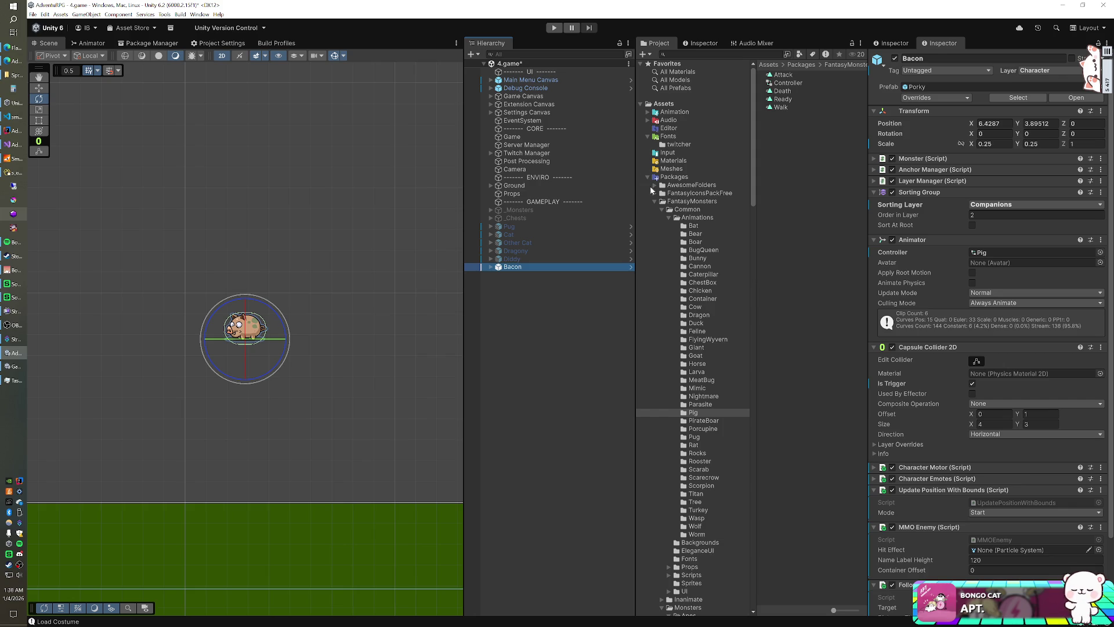
pyautogui.click(648, 177)
pyautogui.click(690, 218)
pyautogui.moveTo(517, 268)
pyautogui.mouseDown()
pyautogui.moveTo(815, 229)
pyautogui.moveTo(755, 242)
pyautogui.mouseUp()
pyautogui.click(586, 329)
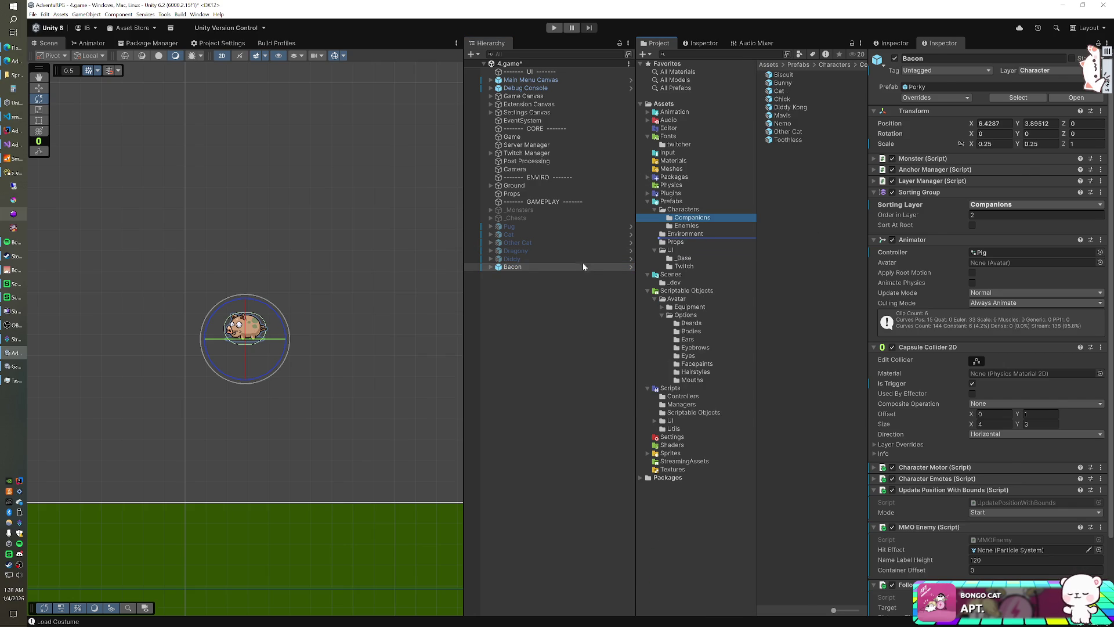
pyautogui.click(517, 267)
pyautogui.press('Delete')
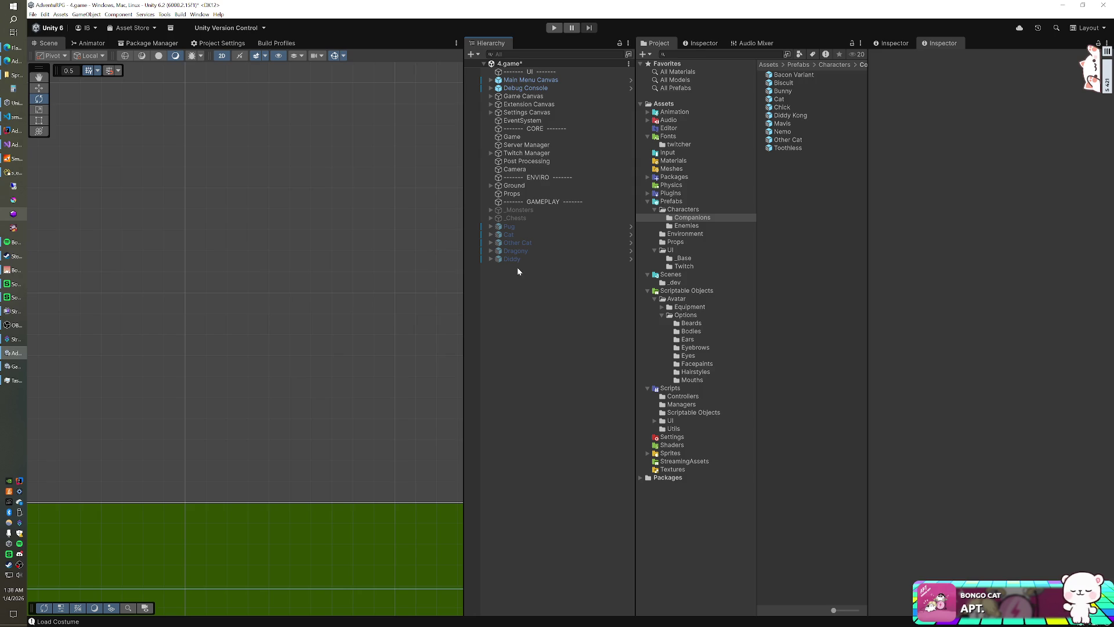
# - Add the Bacon prefab as the 11th entry in the Game object's Companion Prefabs list
pyautogui.click(537, 137)
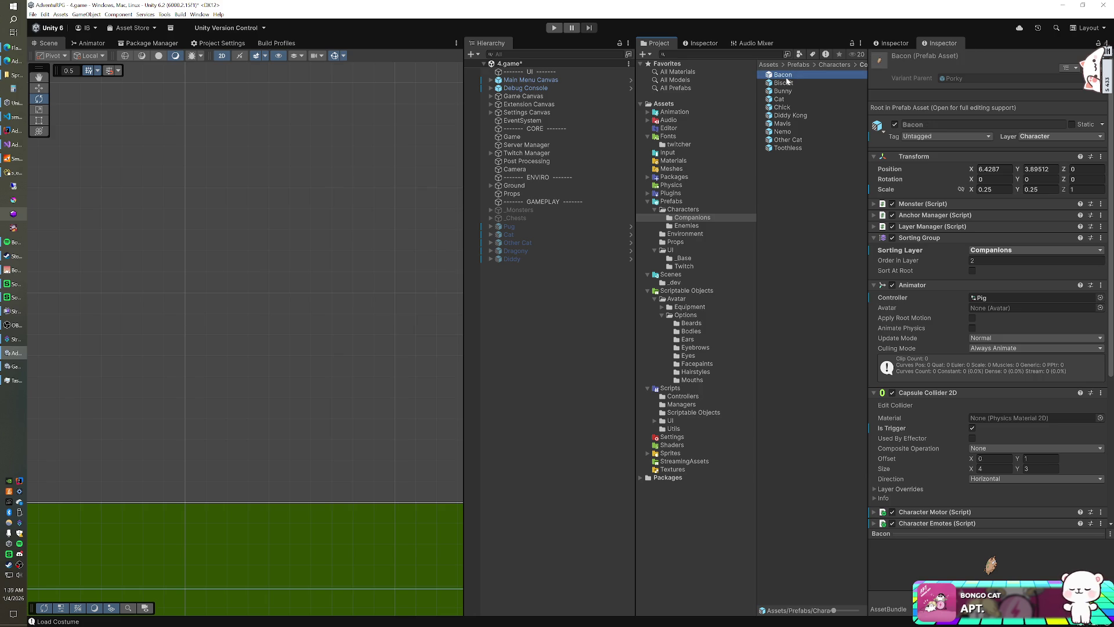
pyautogui.click(519, 137)
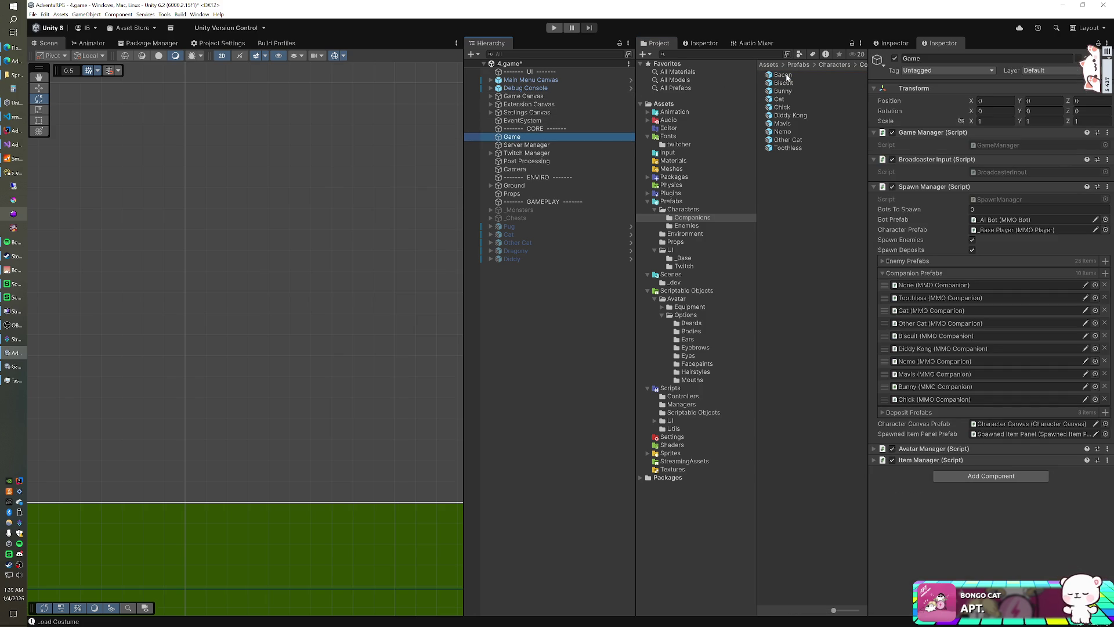
pyautogui.moveTo(788, 77)
pyautogui.mouseDown()
pyautogui.moveTo(929, 349)
pyautogui.moveTo(925, 276)
pyautogui.mouseUp()
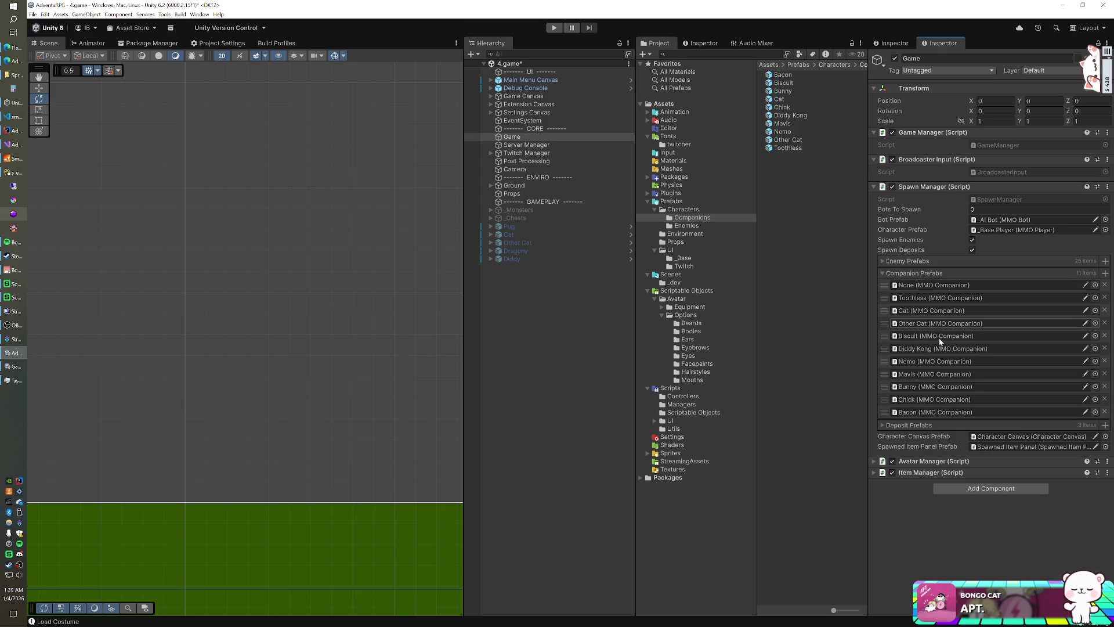
pyautogui.click(23, 172)
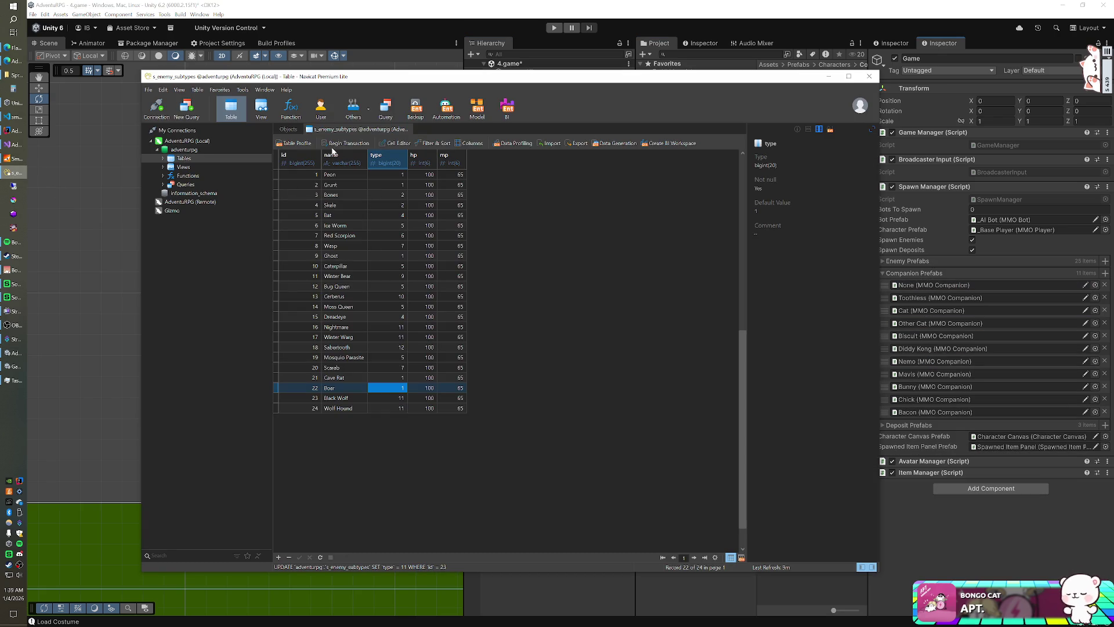
# - Save companion 10 for the second user in d_users, then enter Play mode in Unity
pyautogui.click(292, 131)
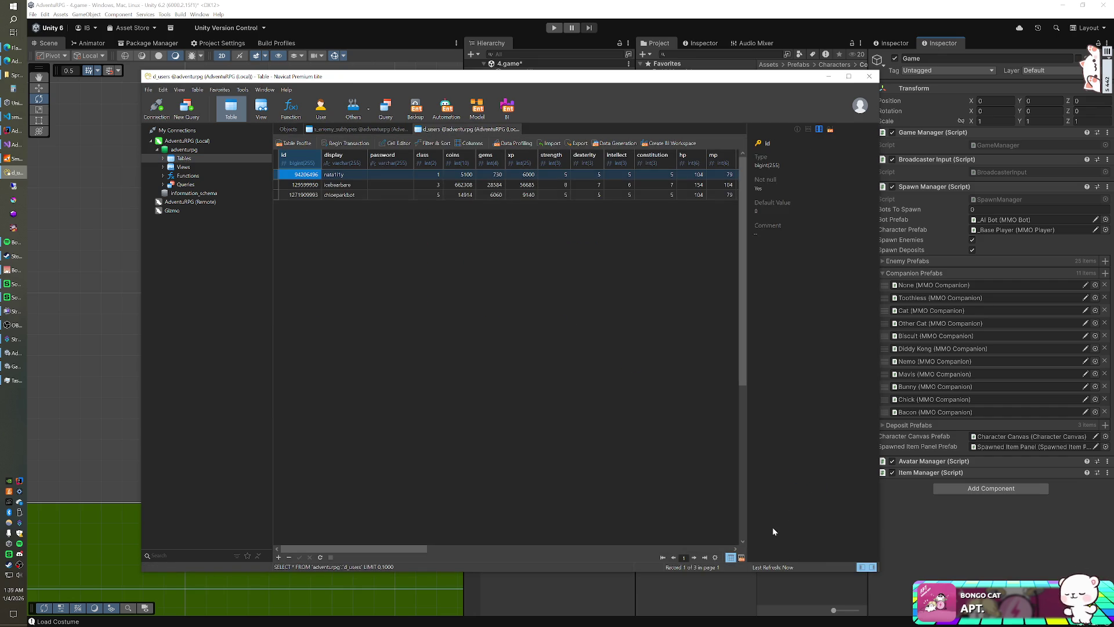
pyautogui.click(705, 549)
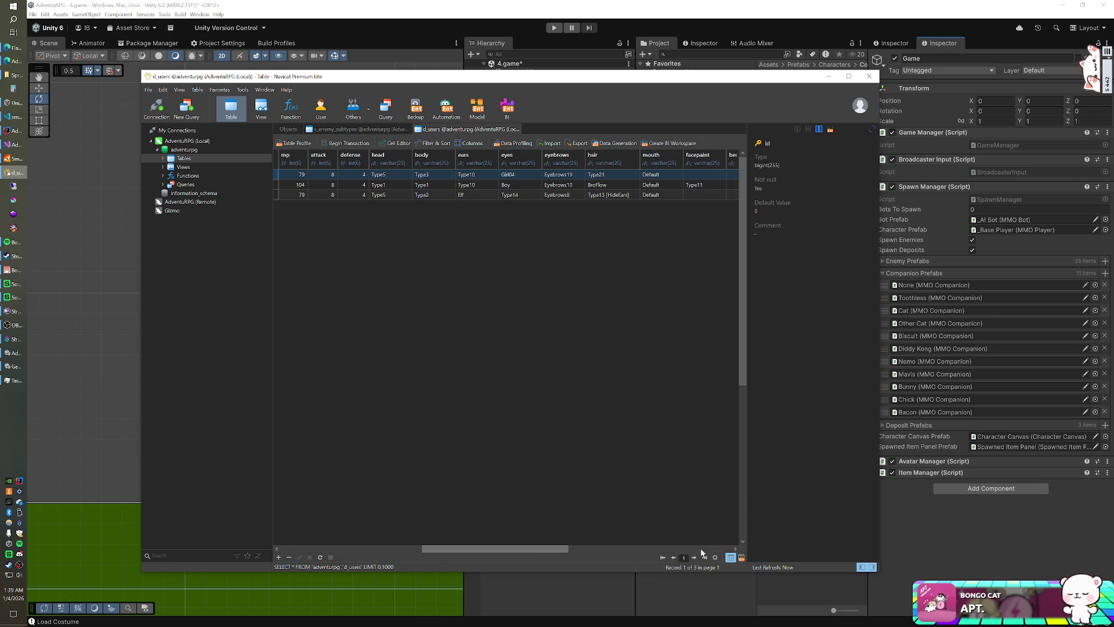
pyautogui.click(705, 549)
pyautogui.click(717, 549)
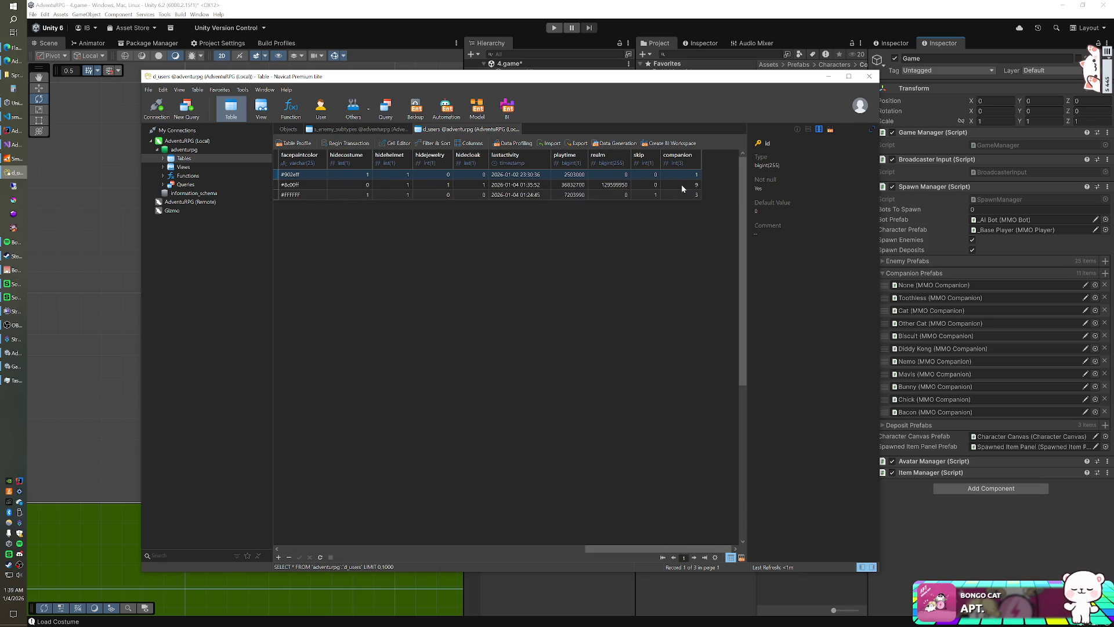
pyautogui.click(684, 185)
pyautogui.write('10')
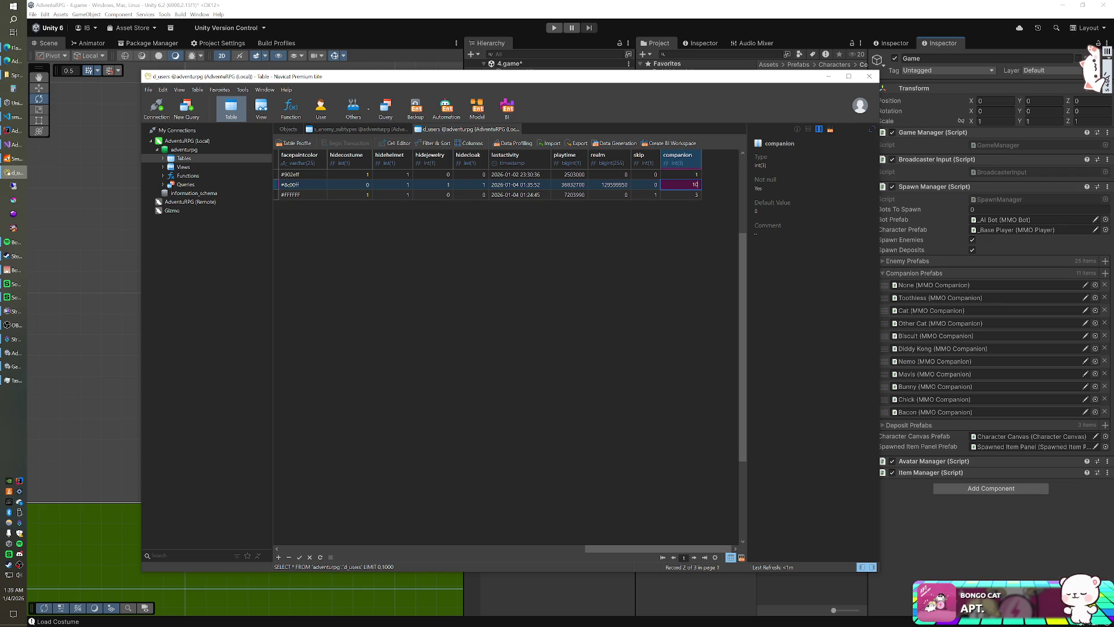
pyautogui.press('Return')
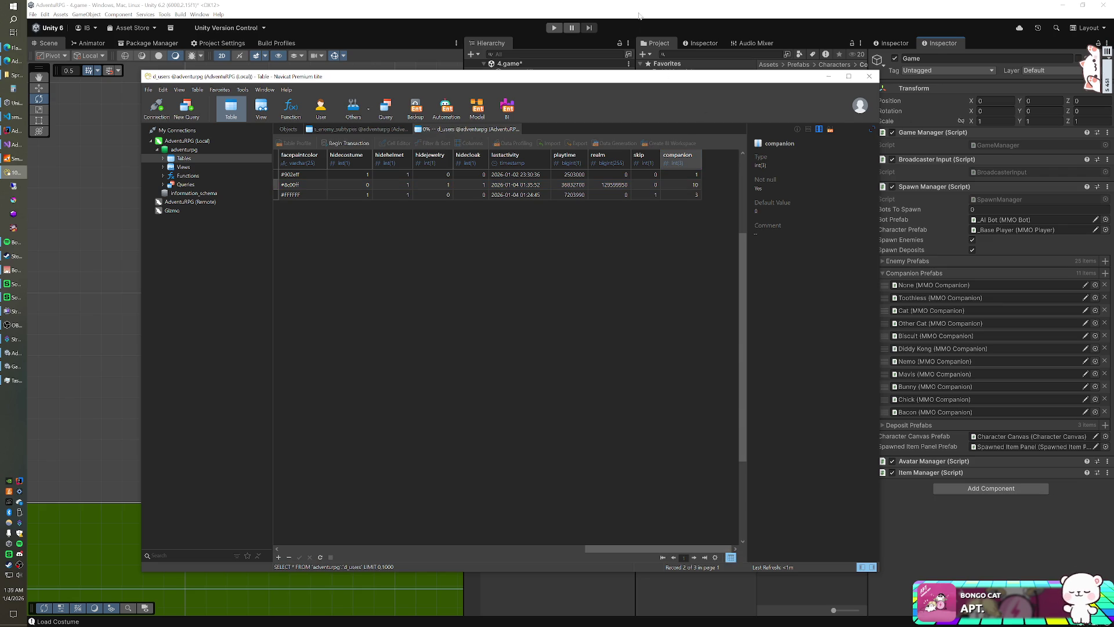
pyautogui.click(584, 29)
pyautogui.click(558, 27)
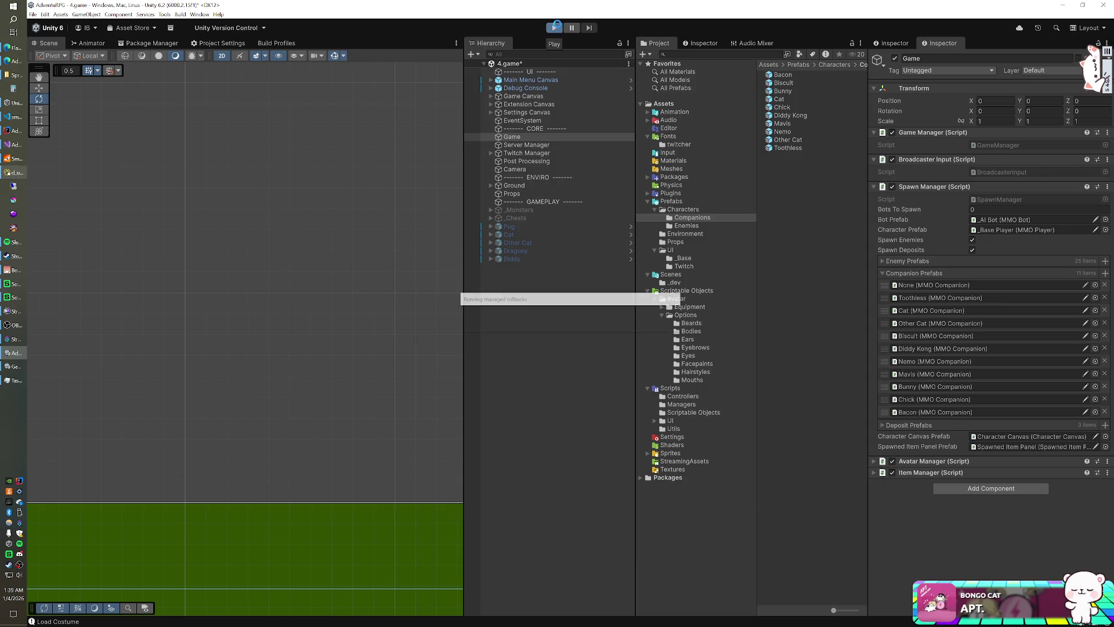
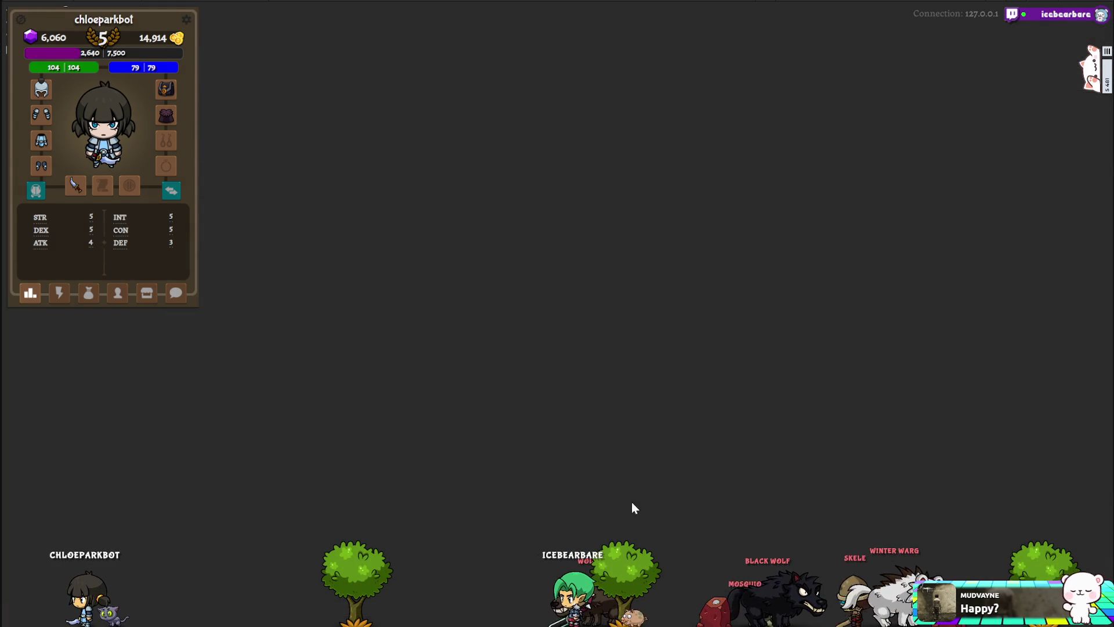
# - Send the character off to harvest from its action commands, then bring up its inventory
pyautogui.click(61, 296)
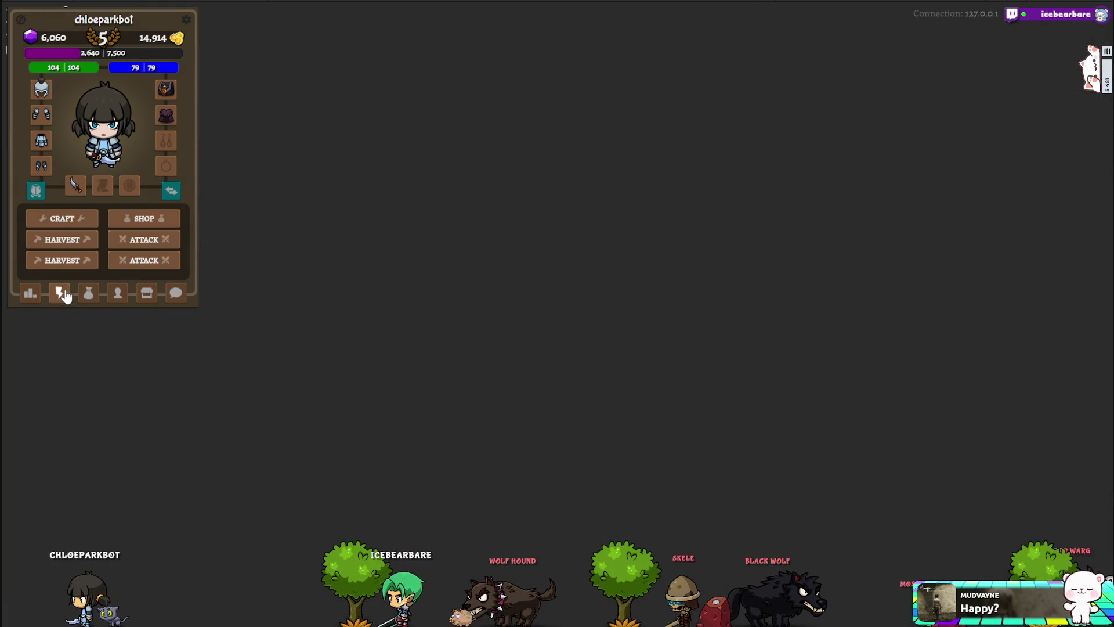
pyautogui.click(70, 241)
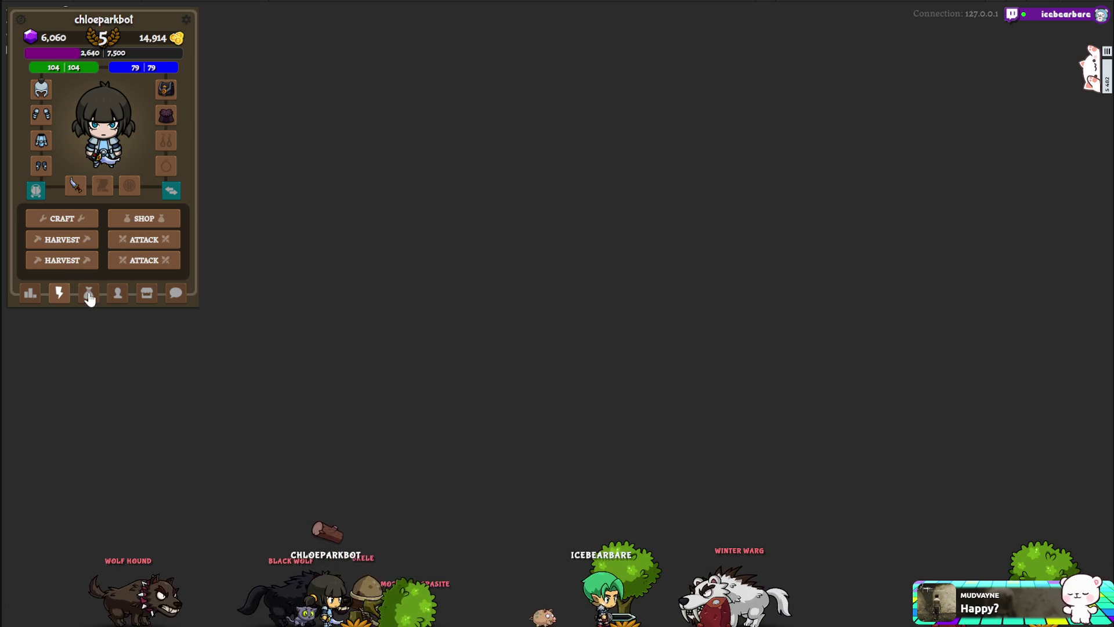
pyautogui.click(90, 296)
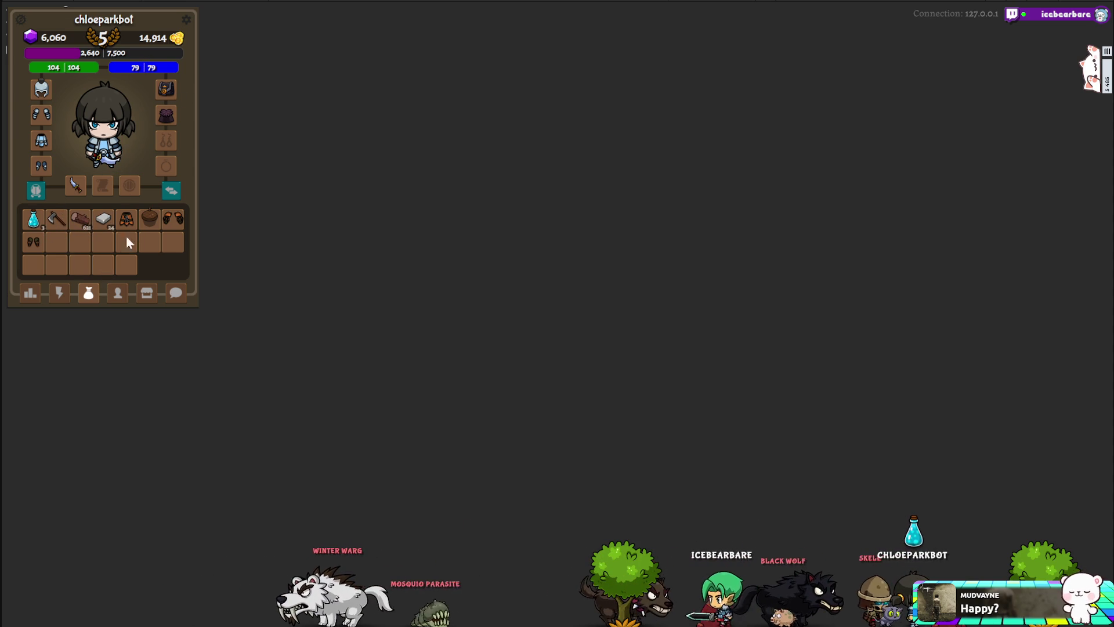
# - Equip the acorn hat, orange armor, orange gloves and brown boots on the character
pyautogui.click(150, 218)
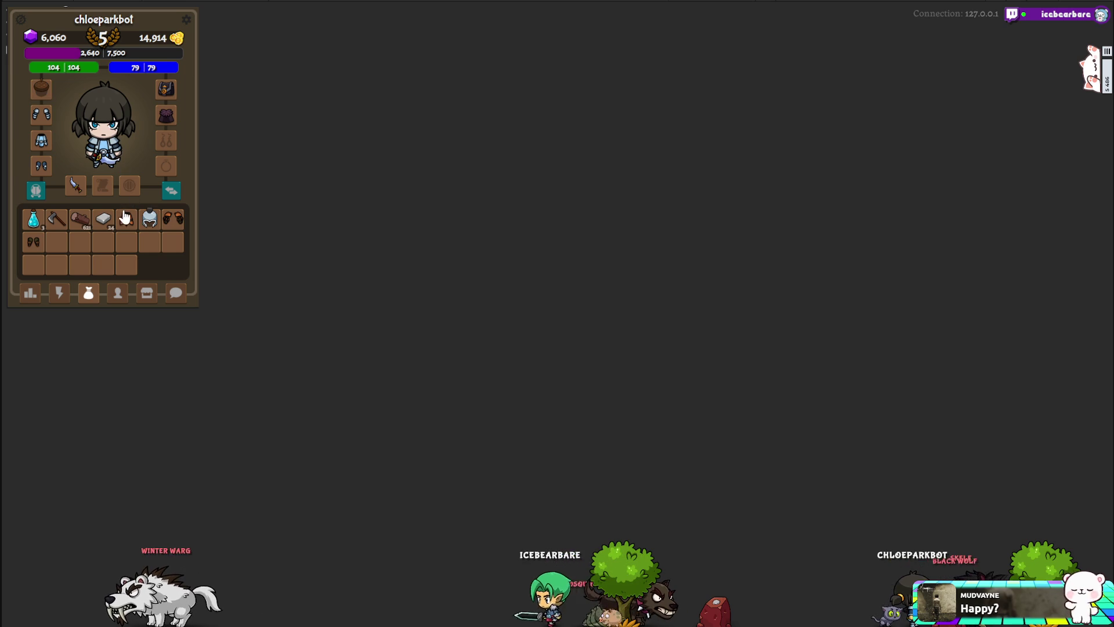
pyautogui.click(122, 220)
pyautogui.click(172, 218)
pyautogui.click(33, 241)
# - Try the axe, switch back to the sword, then glance at the shop and avatar tabs
pyautogui.click(58, 220)
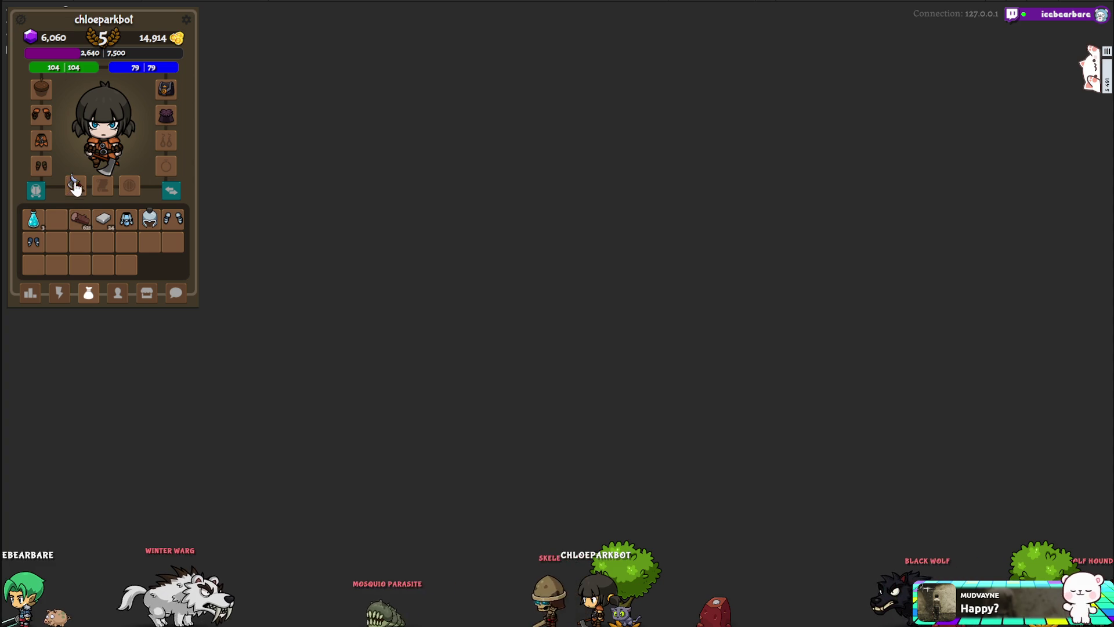
pyautogui.click(61, 221)
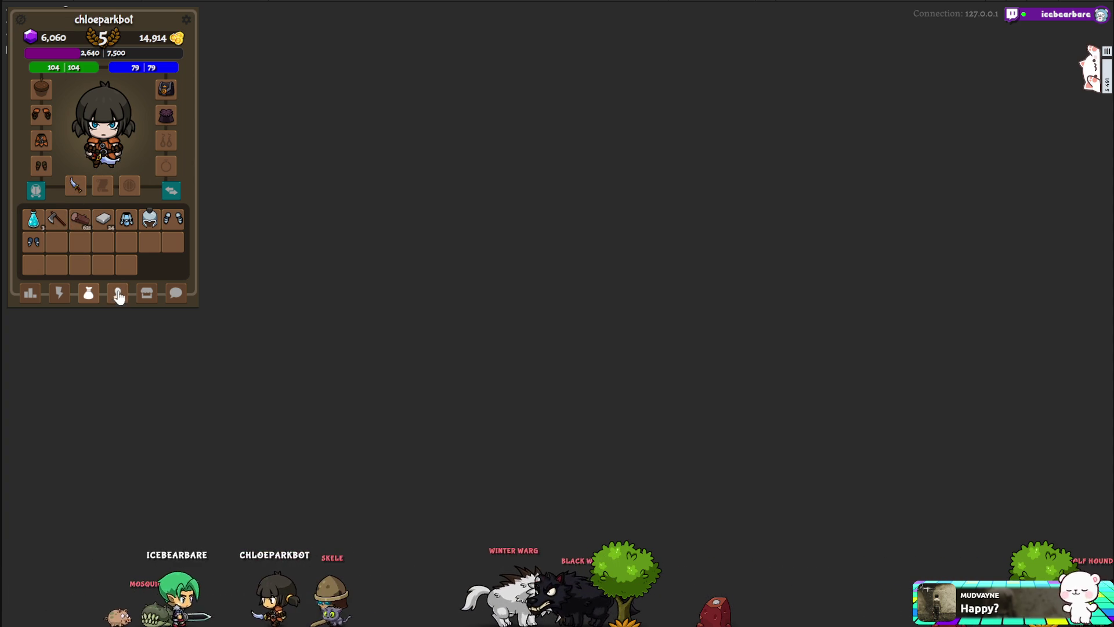
pyautogui.click(146, 297)
pyautogui.click(119, 296)
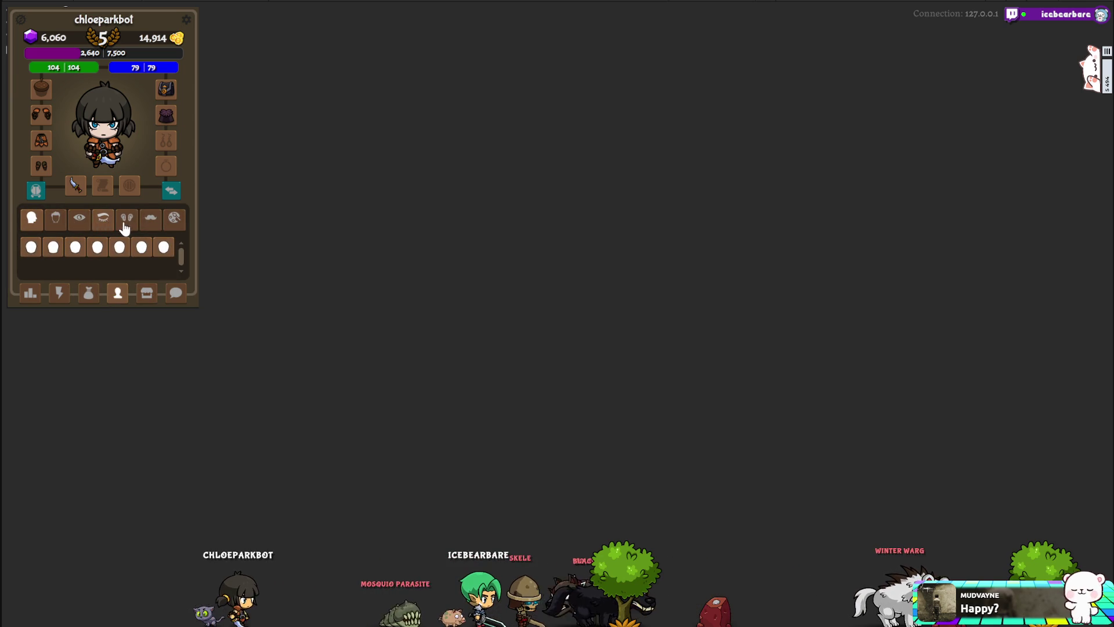
# - Browse the shop's lance, scroll, potion and shield lists and buy a shield for 10 gold
pyautogui.click(146, 297)
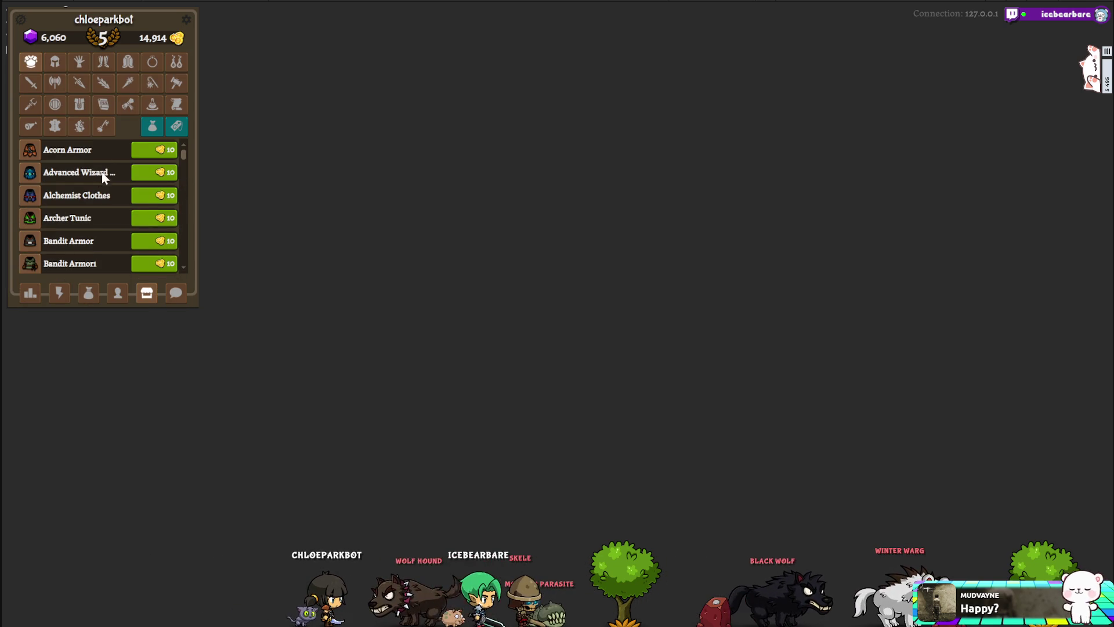
pyautogui.click(105, 83)
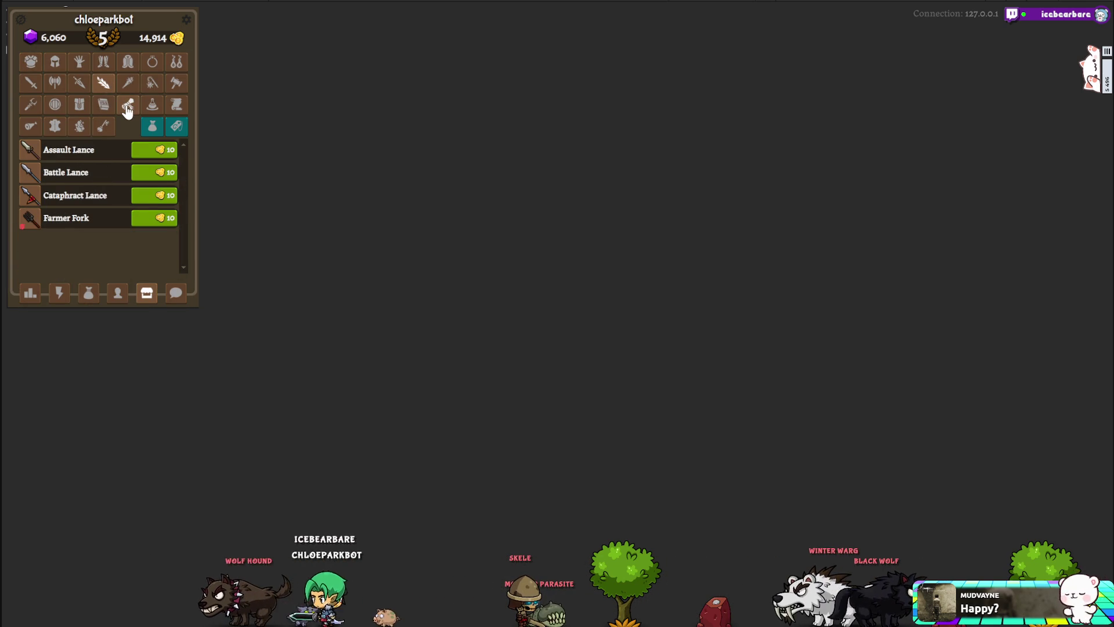
pyautogui.click(127, 108)
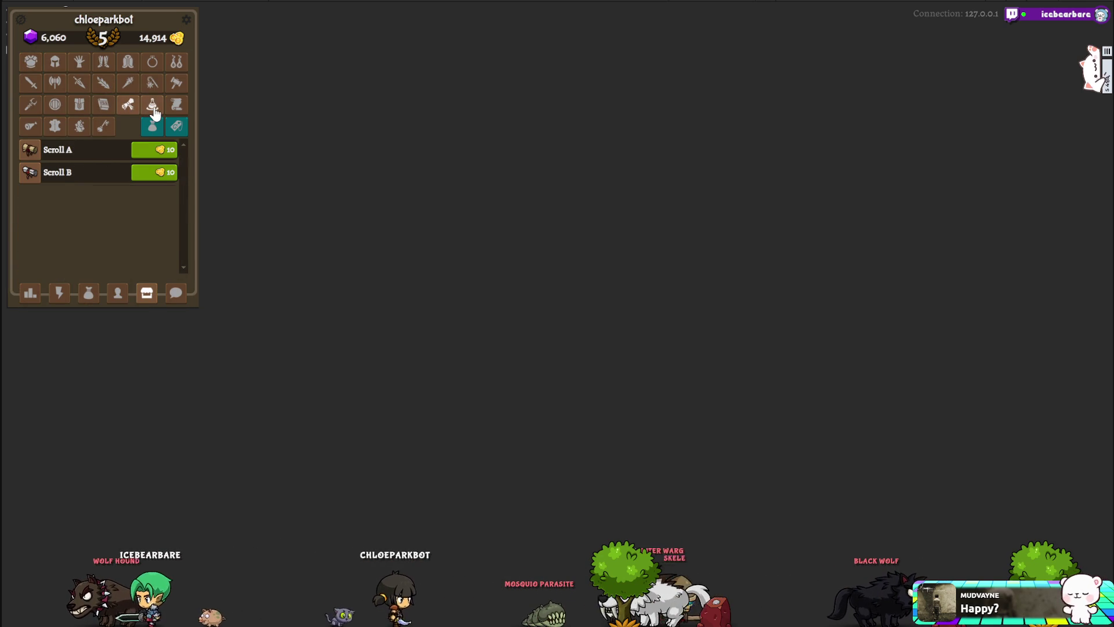
pyautogui.click(153, 107)
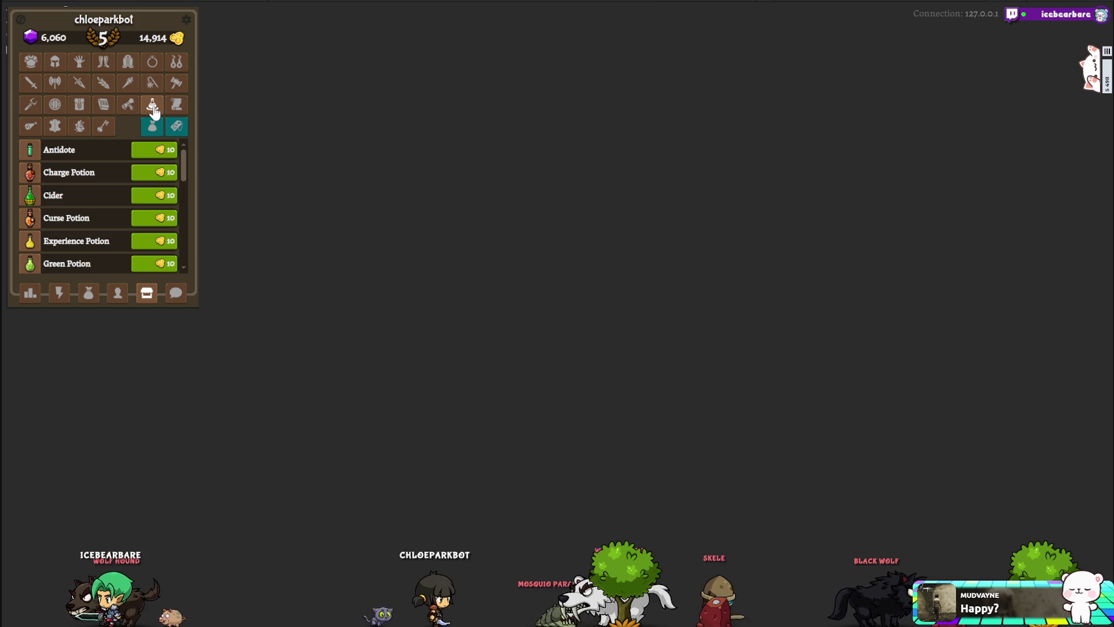
pyautogui.click(53, 107)
pyautogui.click(150, 173)
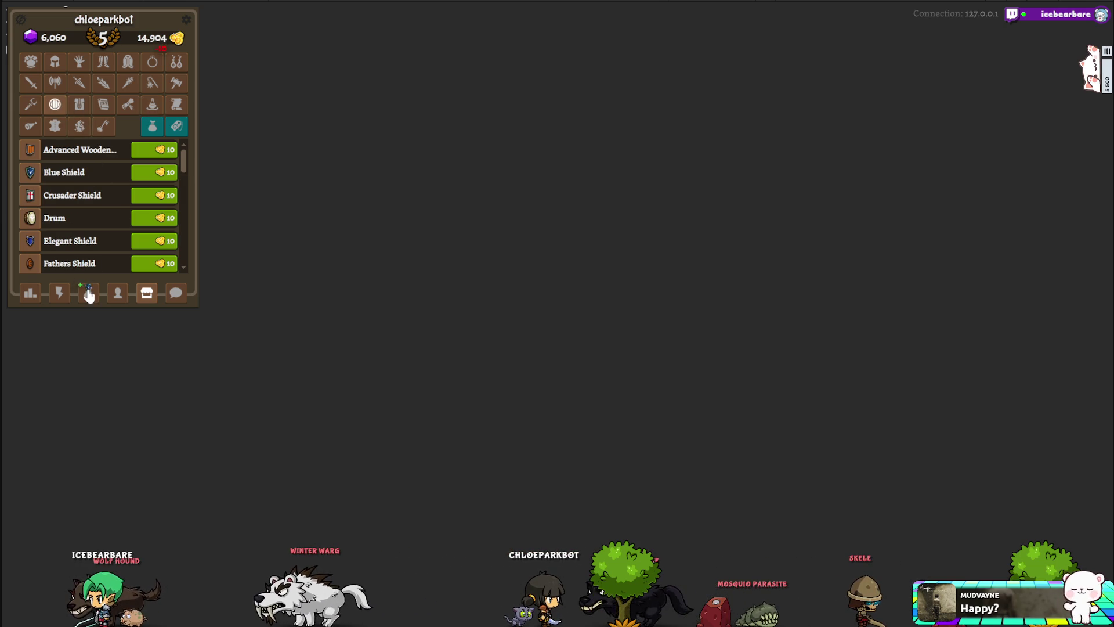
pyautogui.click(88, 293)
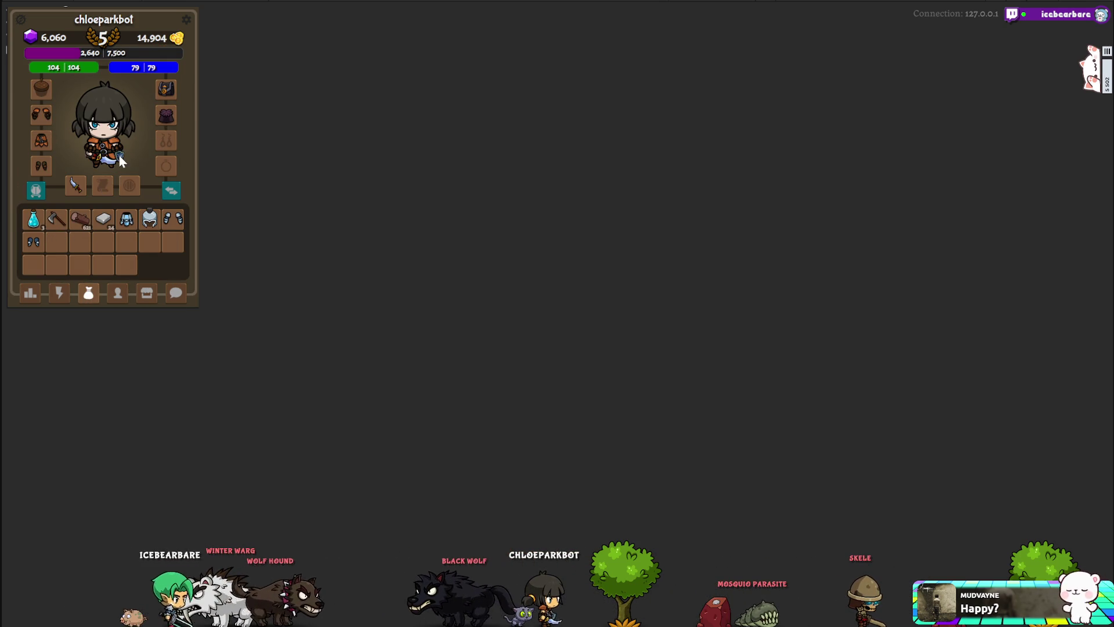
# - Equip the purchased shield by dragging it onto the character
pyautogui.moveTo(119, 155); pyautogui.dragTo(119, 155)
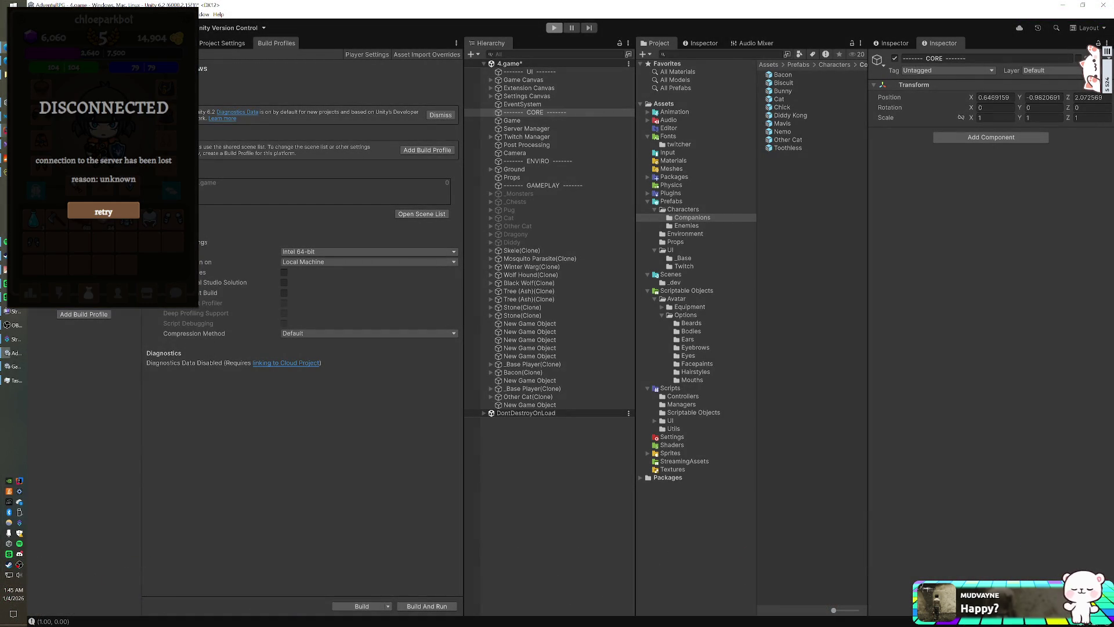
# - Stop the running game to exit Play mode in the Unity Editor
pyautogui.hotkey('ctrl', 'Tab')
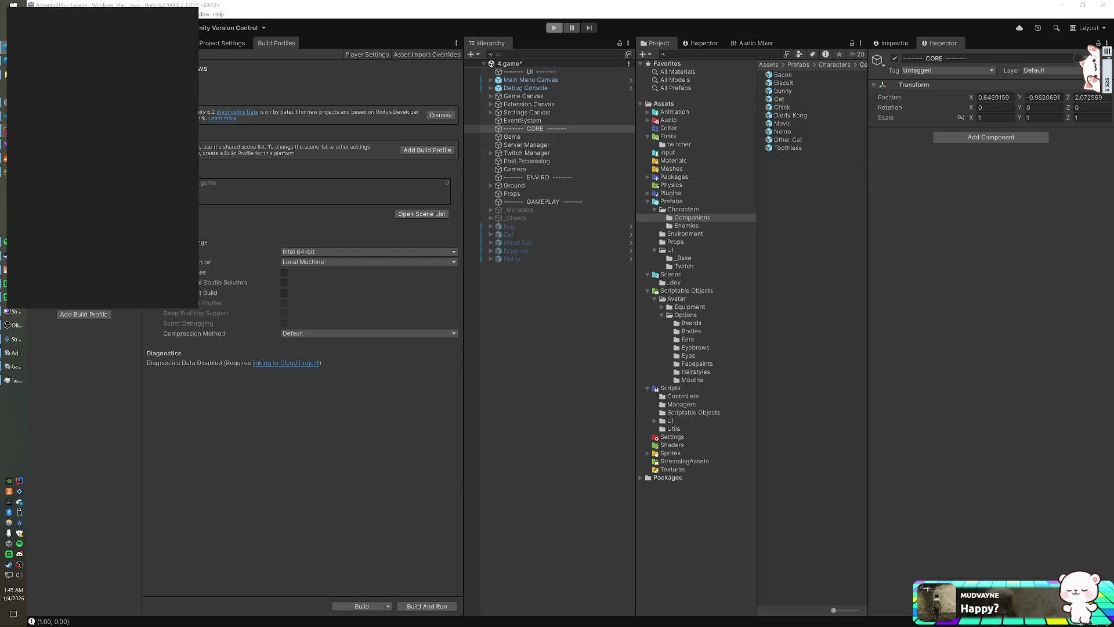